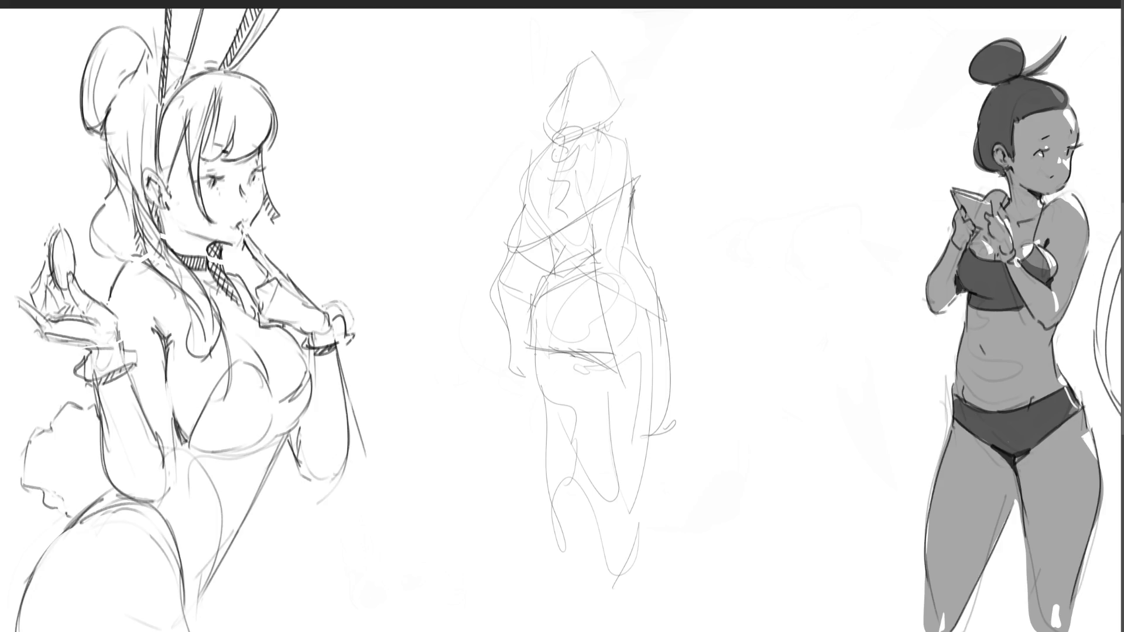
Sketch loose gesture lines for the middle figure's legs, feet and right hip
{"action": "mouse_move", "coordinate": [554, 364]}
{"action": "left_mouse_down"}
{"action": "mouse_move", "coordinate": [581, 370]}
{"action": "mouse_move", "coordinate": [618, 534]}
{"action": "mouse_move", "coordinate": [635, 545]}
{"action": "left_mouse_up"}
{"action": "left_click_drag", "start_coordinate": [663, 424], "coordinate": [644, 533]}
{"action": "mouse_move", "coordinate": [654, 485]}
{"action": "left_mouse_down"}
{"action": "mouse_move", "coordinate": [646, 534]}
{"action": "mouse_move", "coordinate": [619, 541]}
{"action": "mouse_move", "coordinate": [632, 609]}
{"action": "mouse_move", "coordinate": [609, 545]}
{"action": "mouse_move", "coordinate": [625, 616]}
{"action": "left_mouse_up"}
{"action": "left_click_drag", "start_coordinate": [638, 573], "coordinate": [626, 611]}
{"action": "left_click_drag", "start_coordinate": [662, 292], "coordinate": [661, 314]}
Rough in the top and sides of the middle figure's head
{"action": "mouse_move", "coordinate": [575, 57]}
{"action": "left_mouse_down"}
{"action": "mouse_move", "coordinate": [553, 144]}
{"action": "mouse_move", "coordinate": [622, 109]}
{"action": "left_mouse_up"}
{"action": "left_click_drag", "start_coordinate": [622, 108], "coordinate": [585, 137]}
{"action": "left_click_drag", "start_coordinate": [630, 88], "coordinate": [620, 112]}
{"action": "left_click_drag", "start_coordinate": [590, 51], "coordinate": [611, 88]}
{"action": "left_click_drag", "start_coordinate": [612, 88], "coordinate": [616, 105]}
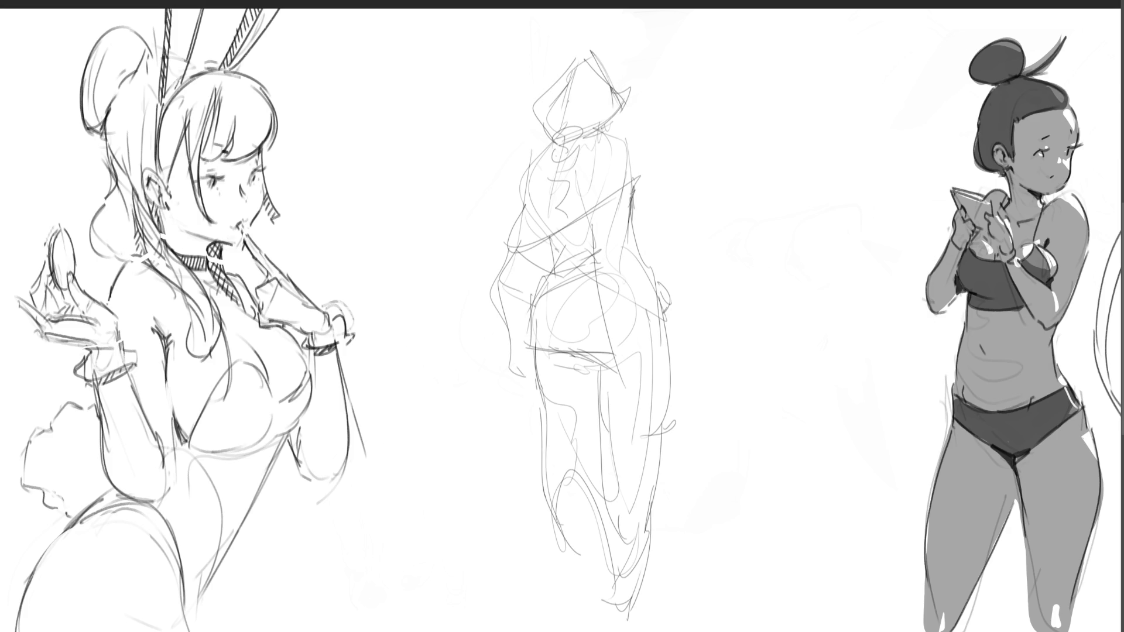
Sketch the torso, neck and back contours, plus a long dark line falling from the head
{"action": "left_click_drag", "start_coordinate": [541, 157], "coordinate": [528, 215]}
{"action": "left_click_drag", "start_coordinate": [559, 135], "coordinate": [526, 218]}
{"action": "mouse_move", "coordinate": [553, 171]}
{"action": "left_mouse_down"}
{"action": "mouse_move", "coordinate": [562, 227]}
{"action": "mouse_move", "coordinate": [579, 180]}
{"action": "left_mouse_up"}
{"action": "left_click_drag", "start_coordinate": [595, 130], "coordinate": [624, 140]}
{"action": "mouse_move", "coordinate": [626, 150]}
{"action": "left_mouse_down"}
{"action": "mouse_move", "coordinate": [629, 189]}
{"action": "mouse_move", "coordinate": [593, 208]}
{"action": "left_mouse_up"}
{"action": "left_click_drag", "start_coordinate": [610, 171], "coordinate": [596, 188]}
{"action": "left_click_drag", "start_coordinate": [633, 137], "coordinate": [628, 184]}
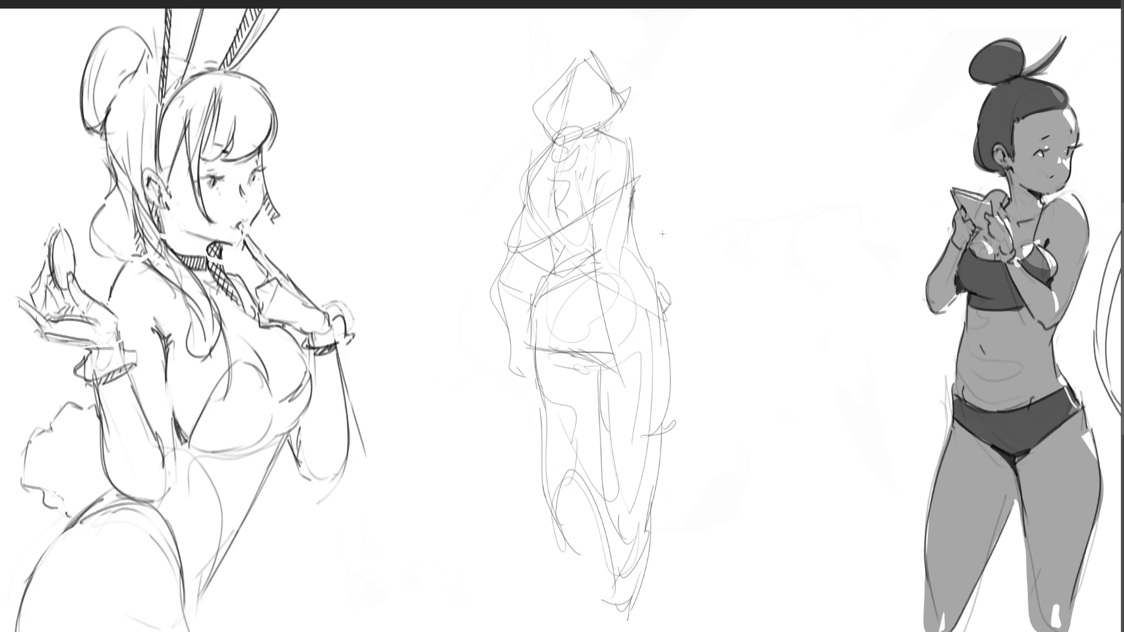
{"action": "mouse_move", "coordinate": [574, 62]}
{"action": "left_mouse_down"}
{"action": "mouse_move", "coordinate": [539, 98]}
{"action": "mouse_move", "coordinate": [554, 141]}
{"action": "mouse_move", "coordinate": [555, 130]}
{"action": "mouse_move", "coordinate": [559, 141]}
{"action": "mouse_move", "coordinate": [590, 126]}
{"action": "mouse_move", "coordinate": [559, 148]}
{"action": "mouse_move", "coordinate": [578, 140]}
{"action": "mouse_move", "coordinate": [553, 169]}
{"action": "mouse_move", "coordinate": [560, 457]}
{"action": "mouse_move", "coordinate": [545, 553]}
{"action": "mouse_move", "coordinate": [558, 597]}
{"action": "left_mouse_up"}
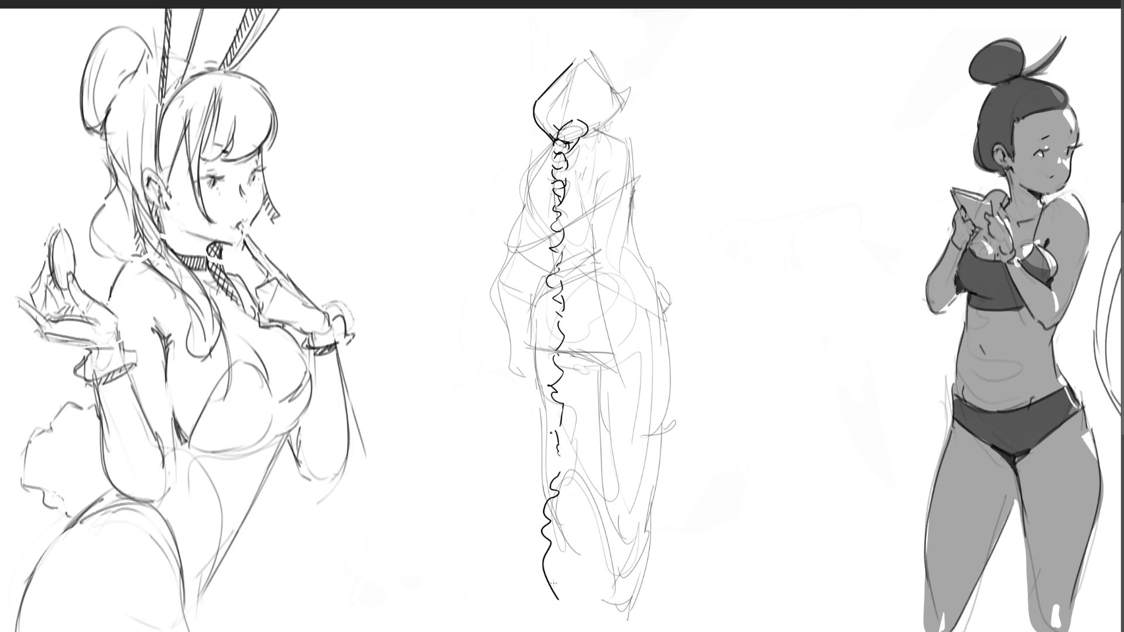
Ink the head and inner leg contours, thin the heavy right-leg line, and shade the face's shadow side
{"action": "mouse_move", "coordinate": [573, 59]}
{"action": "left_mouse_down"}
{"action": "mouse_move", "coordinate": [602, 59]}
{"action": "mouse_move", "coordinate": [614, 97]}
{"action": "mouse_move", "coordinate": [596, 128]}
{"action": "left_mouse_up"}
{"action": "left_click_drag", "start_coordinate": [614, 85], "coordinate": [607, 125]}
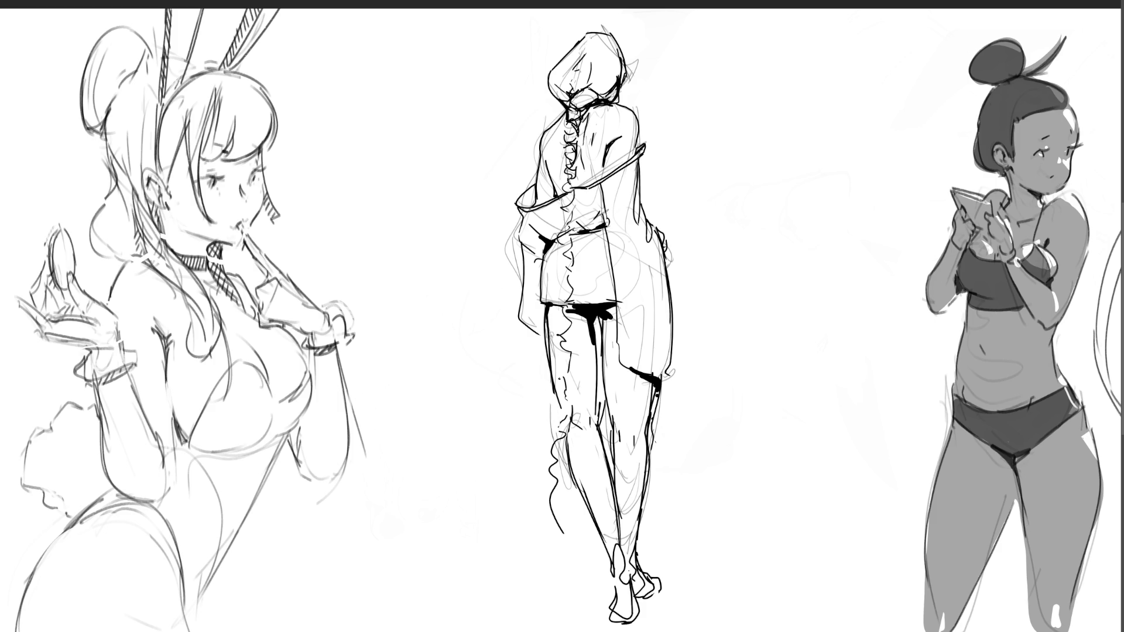
{"action": "mouse_move", "coordinate": [568, 425]}
{"action": "left_mouse_down"}
{"action": "mouse_move", "coordinate": [603, 533]}
{"action": "mouse_move", "coordinate": [603, 450]}
{"action": "mouse_move", "coordinate": [620, 547]}
{"action": "left_mouse_up"}
{"action": "left_click_drag", "start_coordinate": [596, 461], "coordinate": [618, 562]}
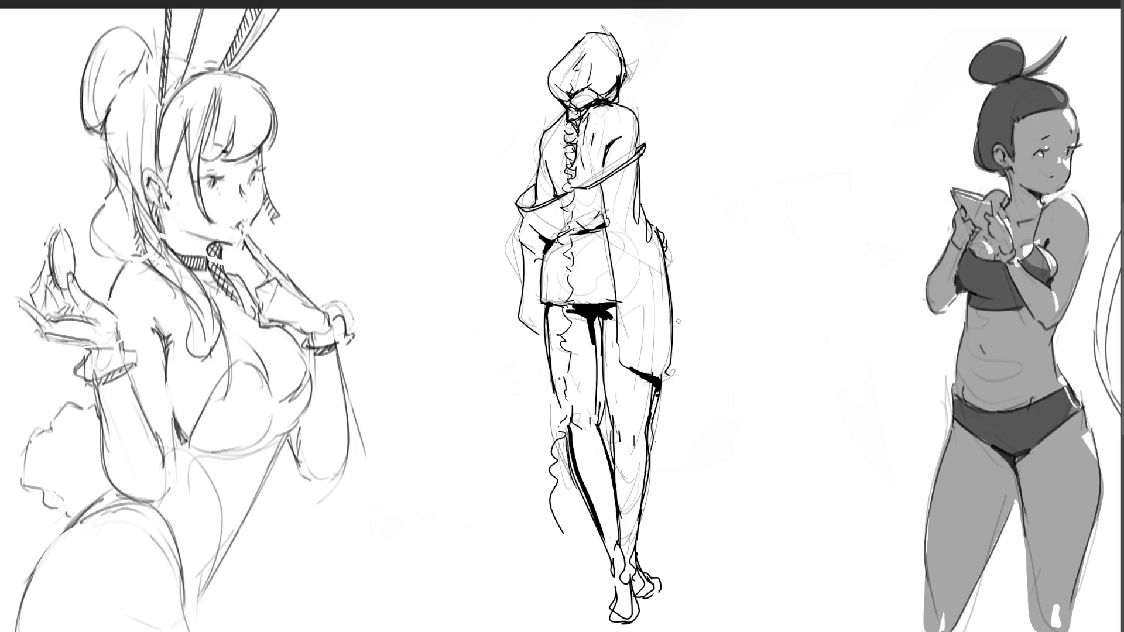
{"action": "mouse_move", "coordinate": [559, 85]}
{"action": "left_mouse_down"}
{"action": "mouse_move", "coordinate": [571, 109]}
{"action": "mouse_move", "coordinate": [614, 88]}
{"action": "mouse_move", "coordinate": [577, 123]}
{"action": "mouse_move", "coordinate": [572, 205]}
{"action": "left_mouse_up"}
Shade the braid, back and waist of the middle girl in soft grey
{"action": "left_click_drag", "start_coordinate": [588, 105], "coordinate": [579, 190]}
{"action": "mouse_move", "coordinate": [605, 142]}
{"action": "left_mouse_down"}
{"action": "mouse_move", "coordinate": [592, 179]}
{"action": "mouse_move", "coordinate": [544, 203]}
{"action": "mouse_move", "coordinate": [544, 230]}
{"action": "mouse_move", "coordinate": [592, 222]}
{"action": "mouse_move", "coordinate": [598, 201]}
{"action": "mouse_move", "coordinate": [603, 231]}
{"action": "left_mouse_up"}
{"action": "left_click_drag", "start_coordinate": [601, 176], "coordinate": [614, 237]}
{"action": "left_click_drag", "start_coordinate": [642, 170], "coordinate": [636, 240]}
{"action": "left_click_drag", "start_coordinate": [602, 176], "coordinate": [614, 197]}
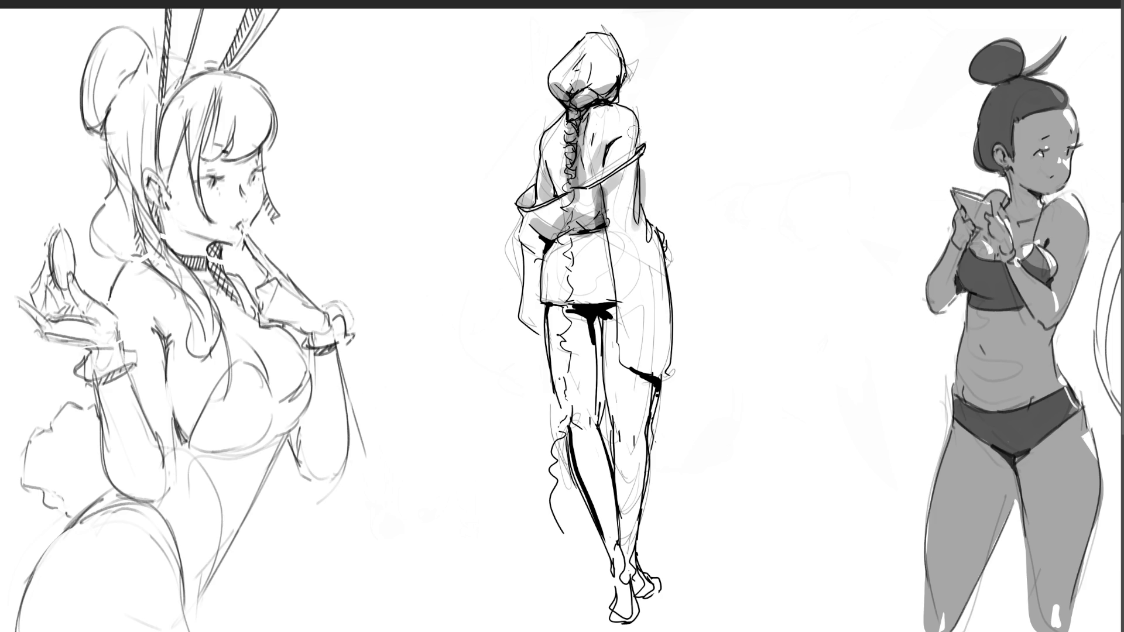
{"action": "mouse_move", "coordinate": [537, 244]}
{"action": "left_mouse_down"}
{"action": "mouse_move", "coordinate": [540, 319]}
{"action": "mouse_move", "coordinate": [624, 310]}
{"action": "left_mouse_up"}
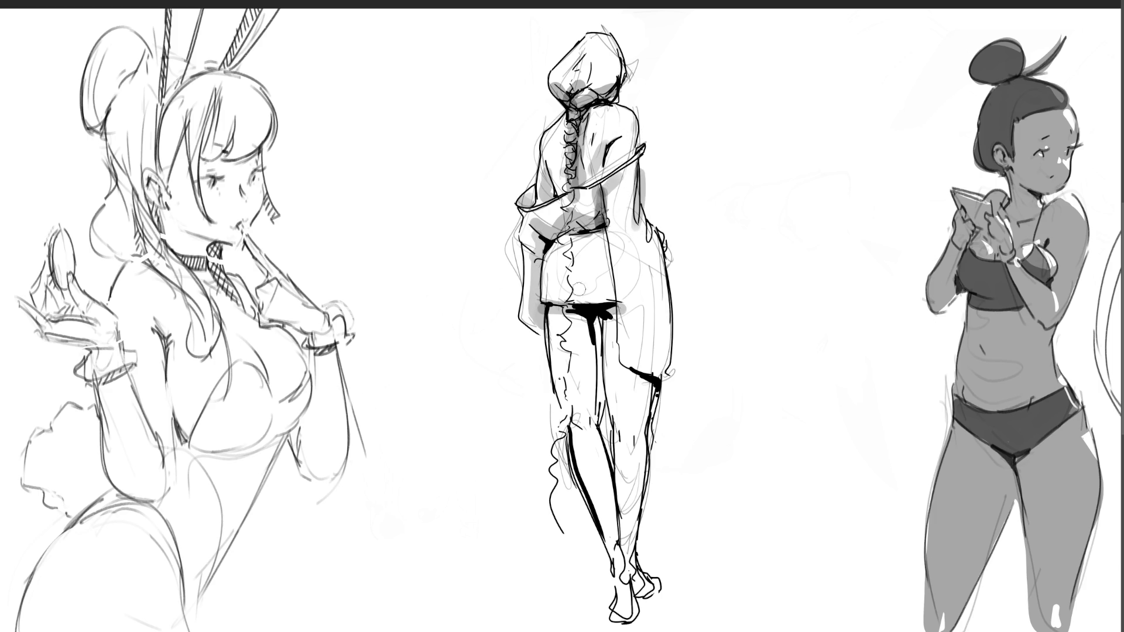
{"action": "mouse_move", "coordinate": [553, 249]}
{"action": "left_mouse_down"}
{"action": "mouse_move", "coordinate": [594, 233]}
{"action": "mouse_move", "coordinate": [608, 247]}
{"action": "mouse_move", "coordinate": [612, 301]}
{"action": "left_mouse_up"}
{"action": "left_click_drag", "start_coordinate": [644, 225], "coordinate": [660, 371]}
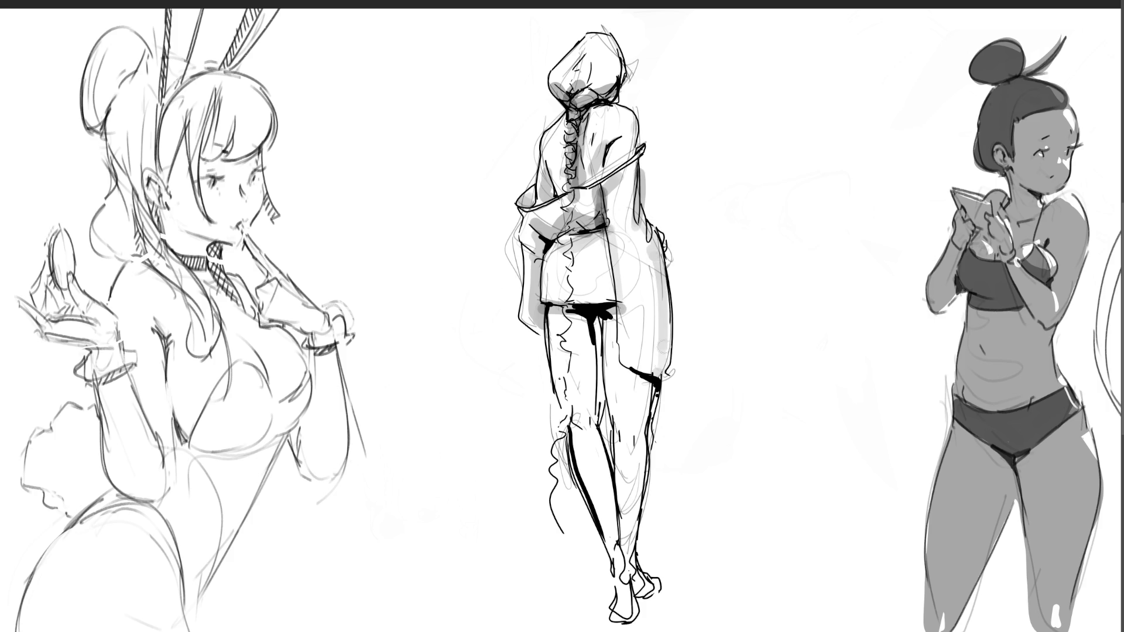
Shade both thighs, the knee and the right calf in grey
{"action": "left_click_drag", "start_coordinate": [611, 325], "coordinate": [619, 420]}
{"action": "mouse_move", "coordinate": [621, 365]}
{"action": "left_mouse_down"}
{"action": "mouse_move", "coordinate": [652, 386]}
{"action": "mouse_move", "coordinate": [651, 413]}
{"action": "mouse_move", "coordinate": [648, 400]}
{"action": "mouse_move", "coordinate": [618, 424]}
{"action": "mouse_move", "coordinate": [626, 451]}
{"action": "mouse_move", "coordinate": [638, 450]}
{"action": "mouse_move", "coordinate": [641, 506]}
{"action": "left_mouse_up"}
{"action": "left_click_drag", "start_coordinate": [621, 436], "coordinate": [621, 468]}
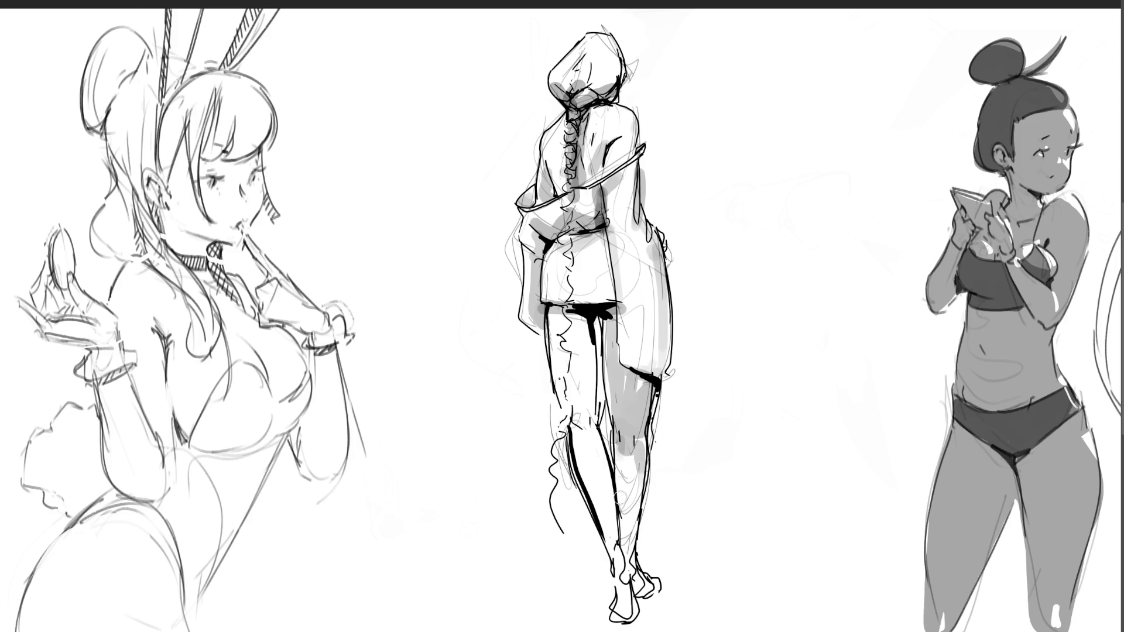
{"action": "left_click_drag", "start_coordinate": [621, 516], "coordinate": [629, 583]}
{"action": "mouse_move", "coordinate": [570, 418]}
{"action": "left_mouse_down"}
{"action": "mouse_move", "coordinate": [589, 412]}
{"action": "mouse_move", "coordinate": [588, 328]}
{"action": "mouse_move", "coordinate": [576, 322]}
{"action": "mouse_move", "coordinate": [567, 382]}
{"action": "mouse_move", "coordinate": [562, 313]}
{"action": "mouse_move", "coordinate": [582, 483]}
{"action": "mouse_move", "coordinate": [635, 621]}
{"action": "left_mouse_up"}
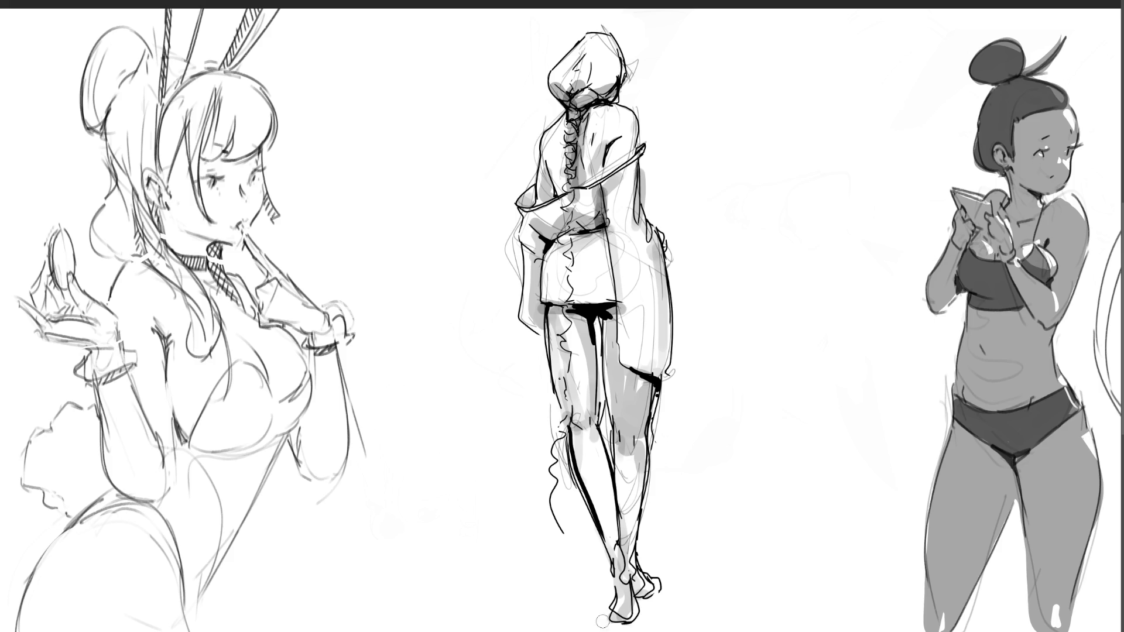
Paint a two-band cast shadow under the feet, white out the right-thigh outline, and undo one stroke
{"action": "left_click_drag", "start_coordinate": [562, 625], "coordinate": [678, 624]}
{"action": "left_click_drag", "start_coordinate": [585, 603], "coordinate": [676, 600]}
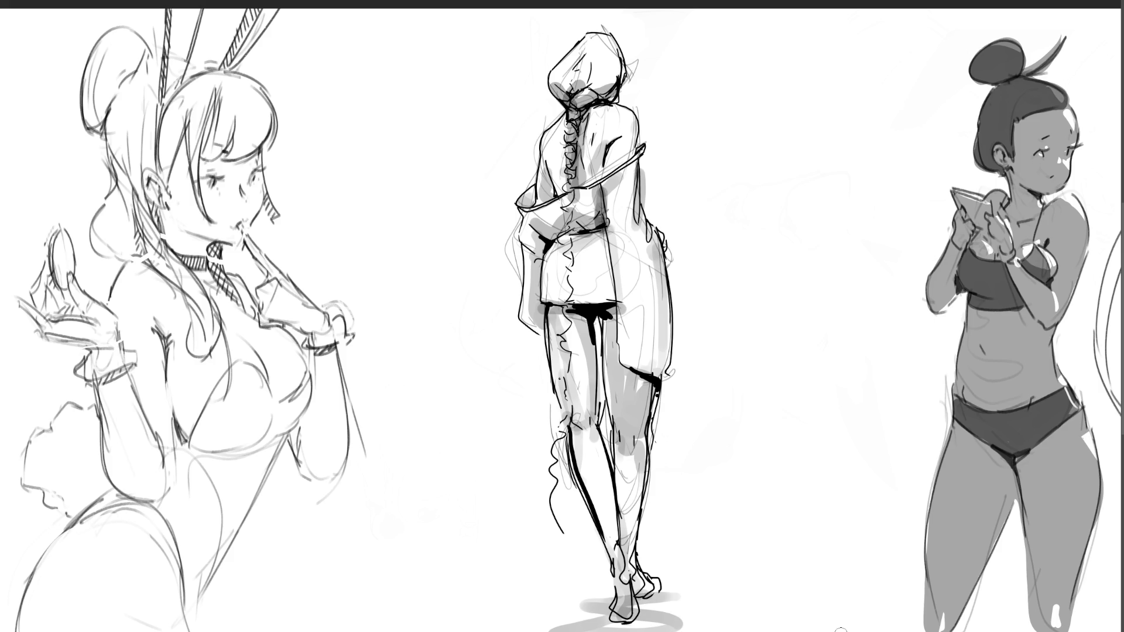
{"action": "left_click_drag", "start_coordinate": [659, 384], "coordinate": [646, 492]}
{"action": "key", "text": "ctrl+z"}
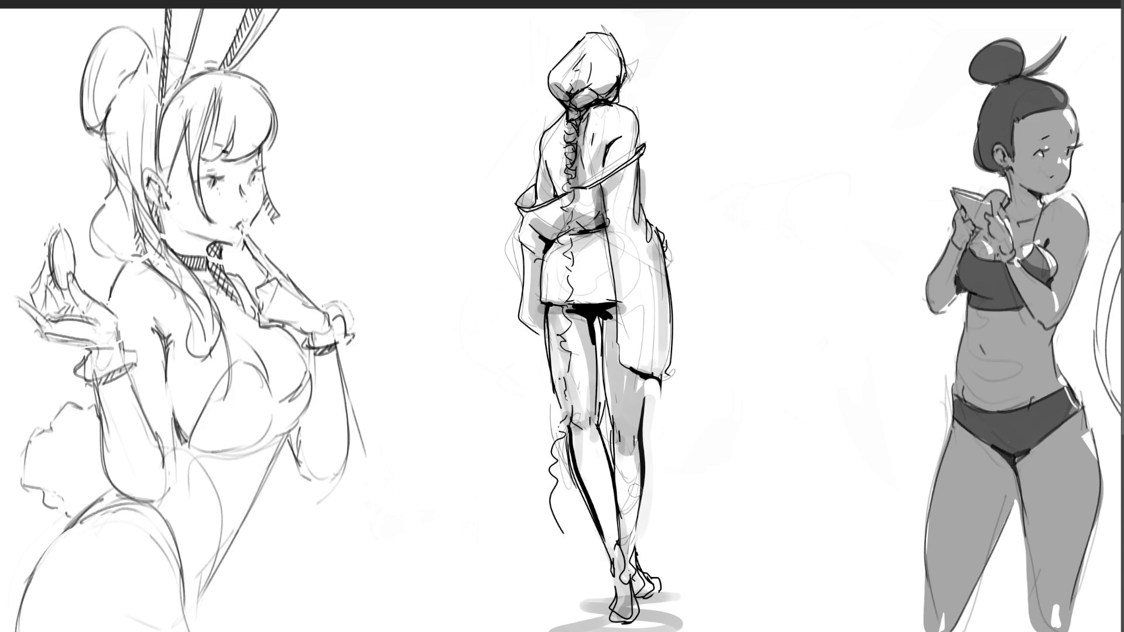
Darken the shadow along the right back, the hood and the braid from top to bottom
{"action": "left_click_drag", "start_coordinate": [646, 154], "coordinate": [640, 202]}
{"action": "mouse_move", "coordinate": [591, 63]}
{"action": "left_mouse_down"}
{"action": "mouse_move", "coordinate": [592, 32]}
{"action": "mouse_move", "coordinate": [559, 88]}
{"action": "mouse_move", "coordinate": [580, 109]}
{"action": "mouse_move", "coordinate": [612, 44]}
{"action": "mouse_move", "coordinate": [620, 64]}
{"action": "mouse_move", "coordinate": [591, 54]}
{"action": "left_mouse_up"}
{"action": "left_click_drag", "start_coordinate": [578, 106], "coordinate": [565, 508]}
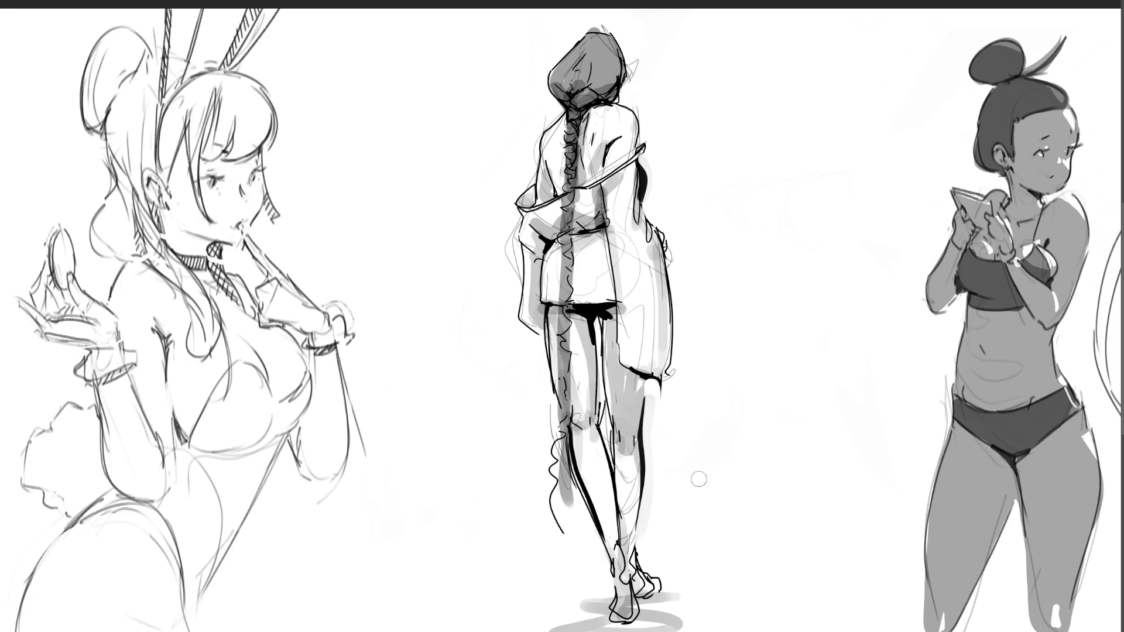
{"action": "key", "text": "bracketright"}
{"action": "key", "text": "bracketright"}
{"action": "key", "text": "bracketright"}
Erase the lower legs and floor shadow, then sketch a bent right knee with a ruffled ankle
{"action": "mouse_move", "coordinate": [608, 434]}
{"action": "left_mouse_down"}
{"action": "mouse_move", "coordinate": [632, 586]}
{"action": "mouse_move", "coordinate": [682, 614]}
{"action": "mouse_move", "coordinate": [571, 620]}
{"action": "left_mouse_up"}
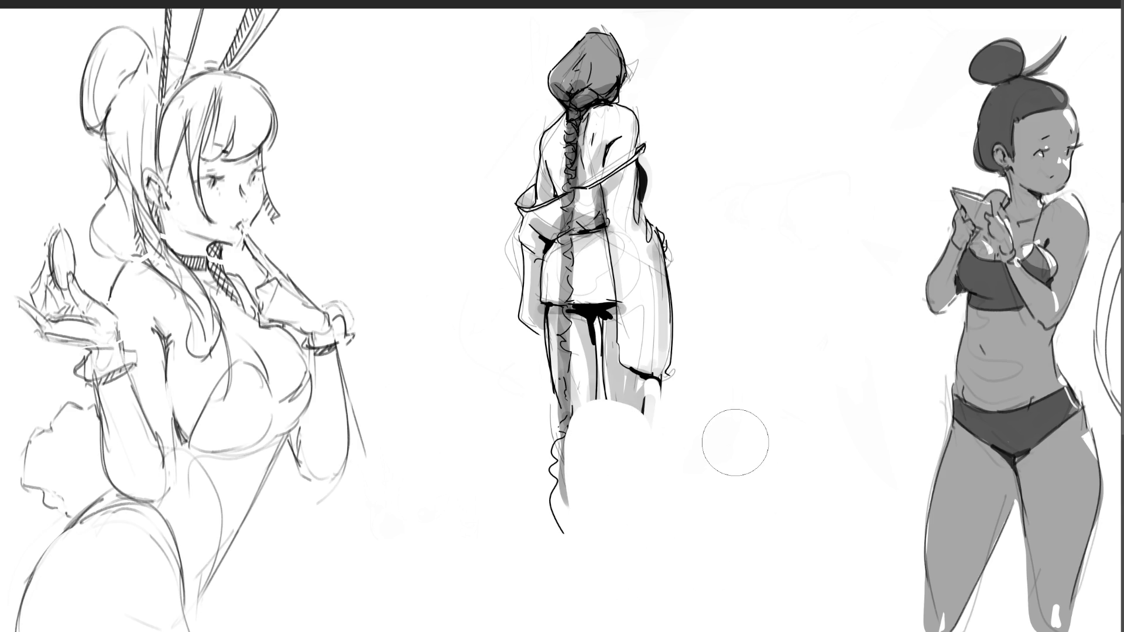
{"action": "key", "text": "bracketleft"}
{"action": "key", "text": "bracketleft"}
{"action": "key", "text": "bracketleft"}
{"action": "mouse_move", "coordinate": [605, 398]}
{"action": "left_mouse_down"}
{"action": "mouse_move", "coordinate": [637, 422]}
{"action": "mouse_move", "coordinate": [629, 454]}
{"action": "mouse_move", "coordinate": [609, 444]}
{"action": "mouse_move", "coordinate": [645, 597]}
{"action": "left_mouse_up"}
{"action": "left_click_drag", "start_coordinate": [638, 413], "coordinate": [652, 631]}
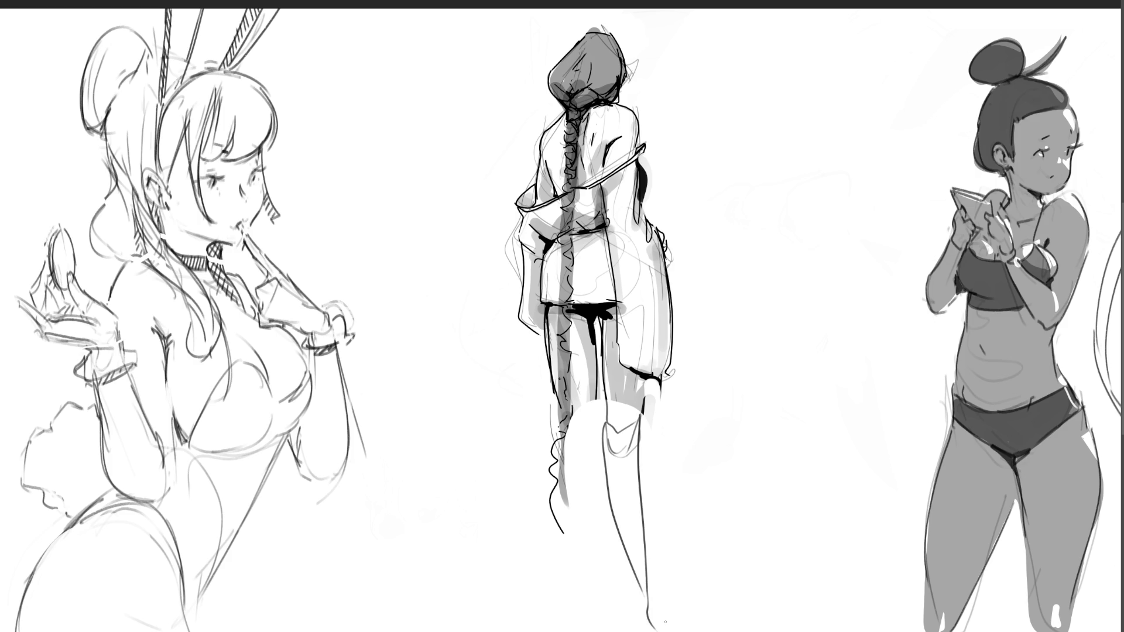
{"action": "left_click_drag", "start_coordinate": [632, 580], "coordinate": [643, 631]}
Sketch the left knee and curly-ended leg, then fade the whole figure to a faint ghost
{"action": "mouse_move", "coordinate": [597, 416]}
{"action": "left_mouse_down"}
{"action": "mouse_move", "coordinate": [579, 446]}
{"action": "mouse_move", "coordinate": [592, 571]}
{"action": "left_mouse_up"}
{"action": "left_click_drag", "start_coordinate": [570, 487], "coordinate": [589, 629]}
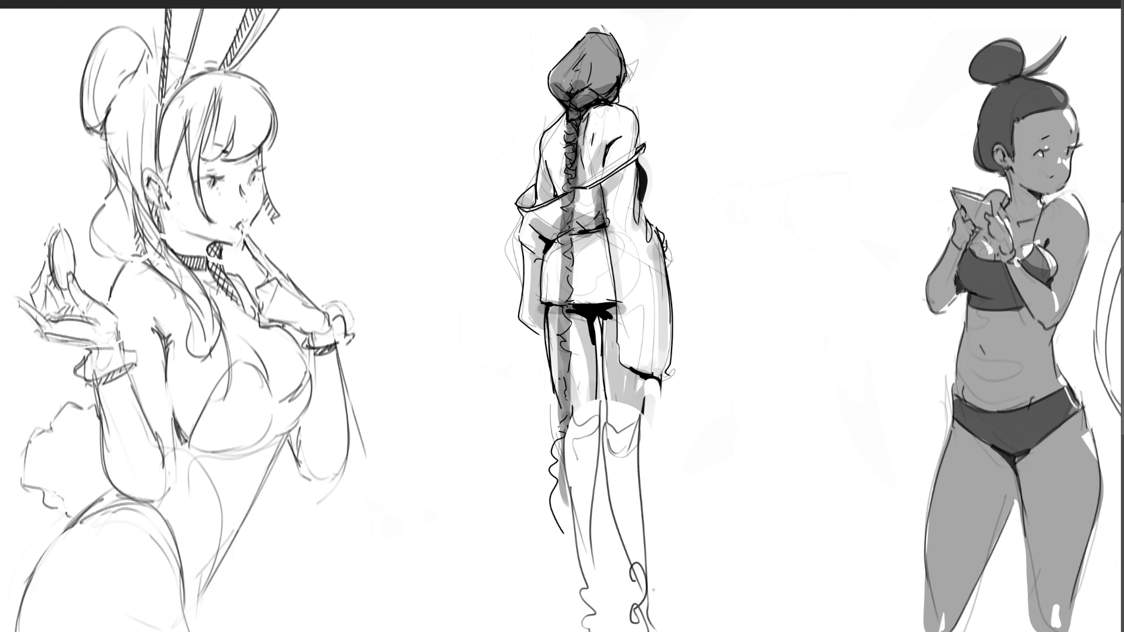
{"action": "key", "text": "e"}
{"action": "mouse_move", "coordinate": [665, 225]}
{"action": "left_mouse_down"}
{"action": "mouse_move", "coordinate": [640, 539]}
{"action": "mouse_move", "coordinate": [602, 251]}
{"action": "mouse_move", "coordinate": [622, 511]}
{"action": "mouse_move", "coordinate": [620, 487]}
{"action": "mouse_move", "coordinate": [605, 494]}
{"action": "mouse_move", "coordinate": [580, 188]}
{"action": "mouse_move", "coordinate": [642, 539]}
{"action": "mouse_move", "coordinate": [662, 581]}
{"action": "left_mouse_up"}
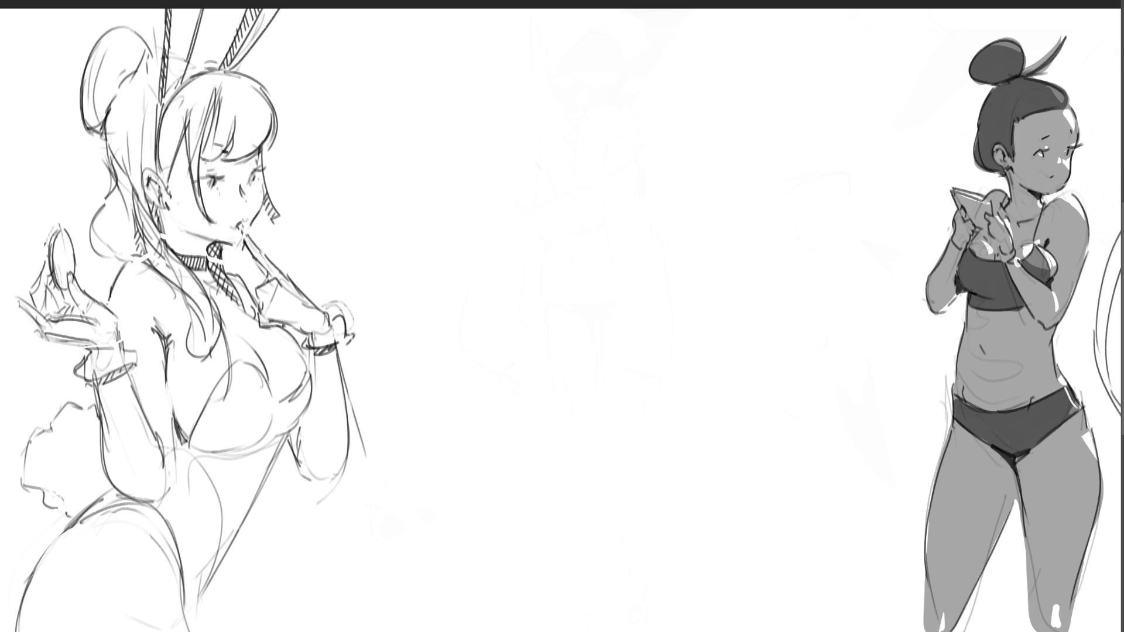
Start a new gesture sketch with head guides, diagonal body lines and an arm bent toward the head
{"action": "mouse_move", "coordinate": [552, 92]}
{"action": "left_mouse_down"}
{"action": "mouse_move", "coordinate": [566, 124]}
{"action": "mouse_move", "coordinate": [563, 90]}
{"action": "mouse_move", "coordinate": [585, 98]}
{"action": "left_mouse_up"}
{"action": "mouse_move", "coordinate": [553, 93]}
{"action": "left_mouse_down"}
{"action": "mouse_move", "coordinate": [599, 77]}
{"action": "mouse_move", "coordinate": [611, 91]}
{"action": "mouse_move", "coordinate": [558, 121]}
{"action": "left_mouse_up"}
{"action": "left_click_drag", "start_coordinate": [560, 78], "coordinate": [505, 150]}
{"action": "left_click_drag", "start_coordinate": [541, 112], "coordinate": [526, 144]}
{"action": "left_click_drag", "start_coordinate": [533, 119], "coordinate": [514, 178]}
{"action": "mouse_move", "coordinate": [528, 139]}
{"action": "left_mouse_down"}
{"action": "mouse_move", "coordinate": [490, 205]}
{"action": "mouse_move", "coordinate": [518, 178]}
{"action": "left_mouse_up"}
{"action": "mouse_move", "coordinate": [529, 152]}
{"action": "left_mouse_down"}
{"action": "mouse_move", "coordinate": [513, 190]}
{"action": "mouse_move", "coordinate": [536, 238]}
{"action": "left_mouse_up"}
{"action": "left_click_drag", "start_coordinate": [509, 184], "coordinate": [545, 221]}
{"action": "mouse_move", "coordinate": [550, 215]}
{"action": "left_mouse_down"}
{"action": "mouse_move", "coordinate": [544, 234]}
{"action": "mouse_move", "coordinate": [568, 138]}
{"action": "left_mouse_up"}
Sketch the head oval, jaw, mouth, hairline and side strands of hair
{"action": "mouse_move", "coordinate": [576, 126]}
{"action": "left_mouse_down"}
{"action": "mouse_move", "coordinate": [619, 136]}
{"action": "mouse_move", "coordinate": [615, 149]}
{"action": "left_mouse_up"}
{"action": "mouse_move", "coordinate": [578, 158]}
{"action": "left_mouse_down"}
{"action": "mouse_move", "coordinate": [581, 169]}
{"action": "mouse_move", "coordinate": [589, 132]}
{"action": "left_mouse_up"}
{"action": "mouse_move", "coordinate": [613, 136]}
{"action": "left_mouse_down"}
{"action": "mouse_move", "coordinate": [597, 179]}
{"action": "mouse_move", "coordinate": [618, 169]}
{"action": "mouse_move", "coordinate": [608, 184]}
{"action": "left_mouse_up"}
{"action": "mouse_move", "coordinate": [621, 139]}
{"action": "left_mouse_down"}
{"action": "mouse_move", "coordinate": [620, 159]}
{"action": "mouse_move", "coordinate": [596, 126]}
{"action": "mouse_move", "coordinate": [578, 131]}
{"action": "left_mouse_up"}
{"action": "mouse_move", "coordinate": [573, 96]}
{"action": "left_mouse_down"}
{"action": "mouse_move", "coordinate": [559, 120]}
{"action": "mouse_move", "coordinate": [613, 105]}
{"action": "left_mouse_up"}
{"action": "mouse_move", "coordinate": [607, 102]}
{"action": "left_mouse_down"}
{"action": "mouse_move", "coordinate": [619, 122]}
{"action": "mouse_move", "coordinate": [596, 97]}
{"action": "left_mouse_up"}
{"action": "mouse_move", "coordinate": [599, 85]}
{"action": "left_mouse_down"}
{"action": "mouse_move", "coordinate": [637, 115]}
{"action": "mouse_move", "coordinate": [644, 141]}
{"action": "mouse_move", "coordinate": [614, 206]}
{"action": "mouse_move", "coordinate": [625, 241]}
{"action": "mouse_move", "coordinate": [559, 275]}
{"action": "mouse_move", "coordinate": [558, 296]}
{"action": "left_mouse_up"}
Rough in the collar, hips and both legs down to a looped foot
{"action": "left_click_drag", "start_coordinate": [557, 281], "coordinate": [609, 270]}
{"action": "mouse_move", "coordinate": [631, 253]}
{"action": "left_mouse_down"}
{"action": "mouse_move", "coordinate": [621, 310]}
{"action": "mouse_move", "coordinate": [647, 247]}
{"action": "mouse_move", "coordinate": [749, 319]}
{"action": "mouse_move", "coordinate": [550, 354]}
{"action": "mouse_move", "coordinate": [526, 386]}
{"action": "mouse_move", "coordinate": [555, 451]}
{"action": "mouse_move", "coordinate": [505, 379]}
{"action": "mouse_move", "coordinate": [521, 471]}
{"action": "left_mouse_up"}
{"action": "mouse_move", "coordinate": [511, 393]}
{"action": "left_mouse_down"}
{"action": "mouse_move", "coordinate": [615, 436]}
{"action": "mouse_move", "coordinate": [507, 409]}
{"action": "left_mouse_up"}
{"action": "mouse_move", "coordinate": [638, 412]}
{"action": "left_mouse_down"}
{"action": "mouse_move", "coordinate": [646, 372]}
{"action": "mouse_move", "coordinate": [625, 593]}
{"action": "left_mouse_up"}
{"action": "left_click_drag", "start_coordinate": [495, 408], "coordinate": [562, 612]}
{"action": "left_click_drag", "start_coordinate": [559, 429], "coordinate": [607, 618]}
{"action": "left_click_drag", "start_coordinate": [647, 427], "coordinate": [622, 631]}
{"action": "mouse_move", "coordinate": [607, 611]}
{"action": "left_mouse_down"}
{"action": "mouse_move", "coordinate": [573, 620]}
{"action": "mouse_move", "coordinate": [615, 630]}
{"action": "left_mouse_up"}
{"action": "left_click_drag", "start_coordinate": [619, 597], "coordinate": [623, 620]}
Add hip, waist, chest and neck lines, then fade the sketch to light grey
{"action": "left_click_drag", "start_coordinate": [509, 370], "coordinate": [624, 367]}
{"action": "left_click_drag", "start_coordinate": [606, 314], "coordinate": [553, 293]}
{"action": "mouse_move", "coordinate": [552, 246]}
{"action": "left_mouse_down"}
{"action": "mouse_move", "coordinate": [555, 296]}
{"action": "mouse_move", "coordinate": [622, 283]}
{"action": "mouse_move", "coordinate": [627, 232]}
{"action": "left_mouse_up"}
{"action": "mouse_move", "coordinate": [625, 208]}
{"action": "left_mouse_down"}
{"action": "mouse_move", "coordinate": [584, 231]}
{"action": "mouse_move", "coordinate": [585, 210]}
{"action": "left_mouse_up"}
{"action": "left_click_drag", "start_coordinate": [620, 179], "coordinate": [609, 194]}
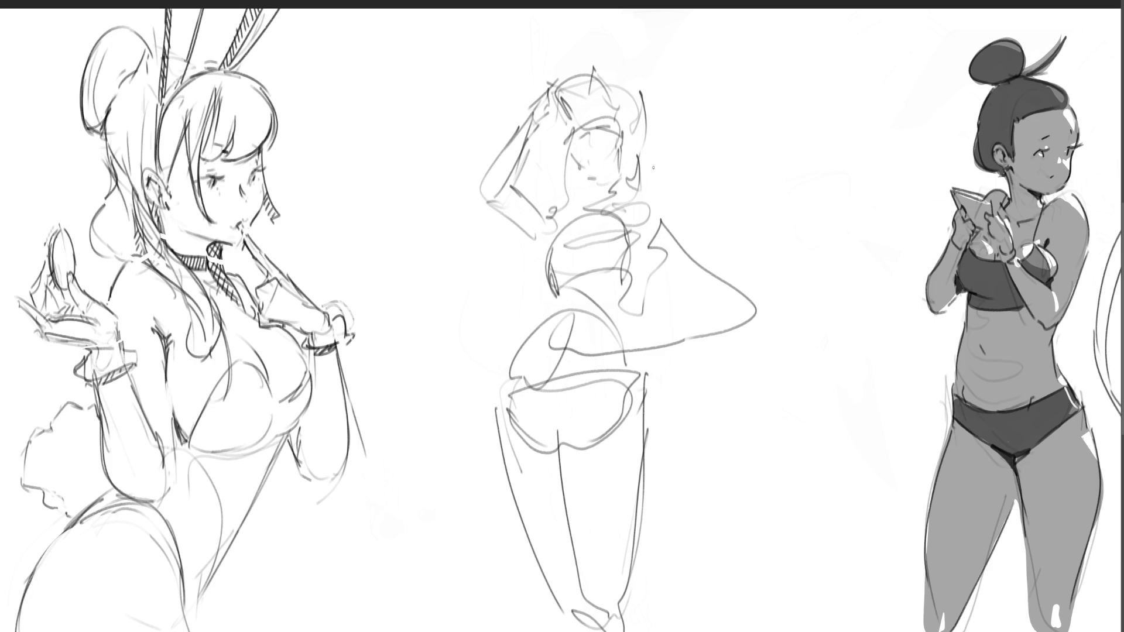
{"action": "mouse_move", "coordinate": [602, 138]}
{"action": "left_mouse_down"}
{"action": "mouse_move", "coordinate": [595, 156]}
{"action": "mouse_move", "coordinate": [644, 410]}
{"action": "left_mouse_up"}
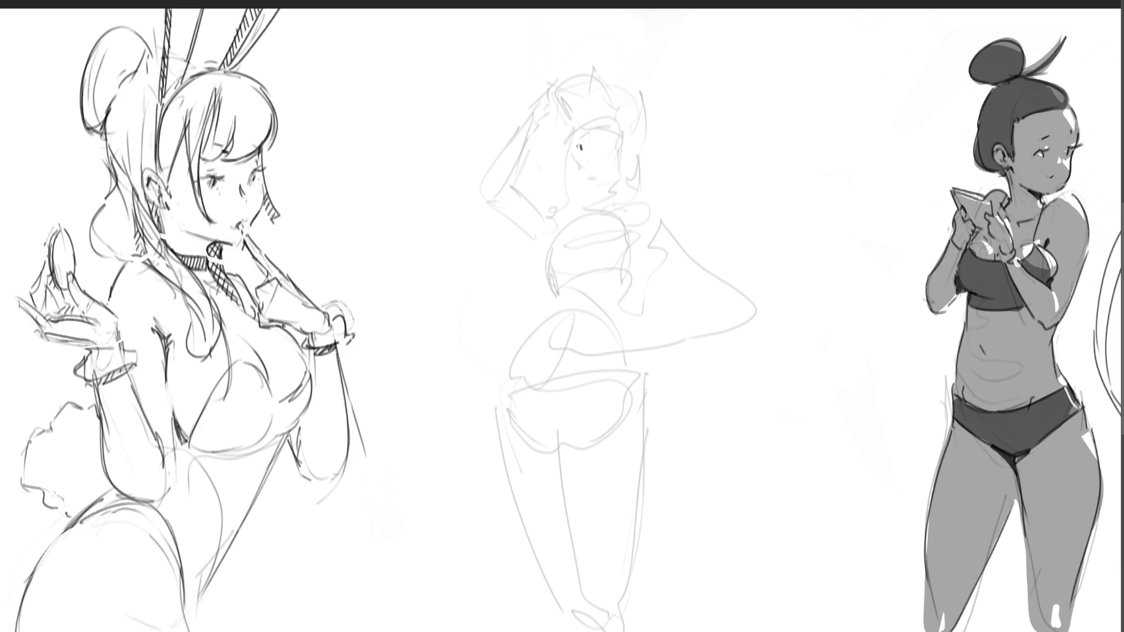
Ink the eyes, cheek, jaw, chin and hair strands around the middle sketch's face and head
{"action": "left_click_drag", "start_coordinate": [600, 145], "coordinate": [606, 143]}
{"action": "mouse_move", "coordinate": [577, 135]}
{"action": "left_mouse_down"}
{"action": "mouse_move", "coordinate": [594, 116]}
{"action": "mouse_move", "coordinate": [620, 127]}
{"action": "mouse_move", "coordinate": [619, 196]}
{"action": "left_mouse_up"}
{"action": "left_click_drag", "start_coordinate": [625, 128], "coordinate": [653, 206]}
{"action": "left_click_drag", "start_coordinate": [573, 140], "coordinate": [560, 216]}
{"action": "mouse_move", "coordinate": [572, 151]}
{"action": "left_mouse_down"}
{"action": "mouse_move", "coordinate": [579, 183]}
{"action": "mouse_move", "coordinate": [591, 171]}
{"action": "mouse_move", "coordinate": [585, 151]}
{"action": "left_mouse_up"}
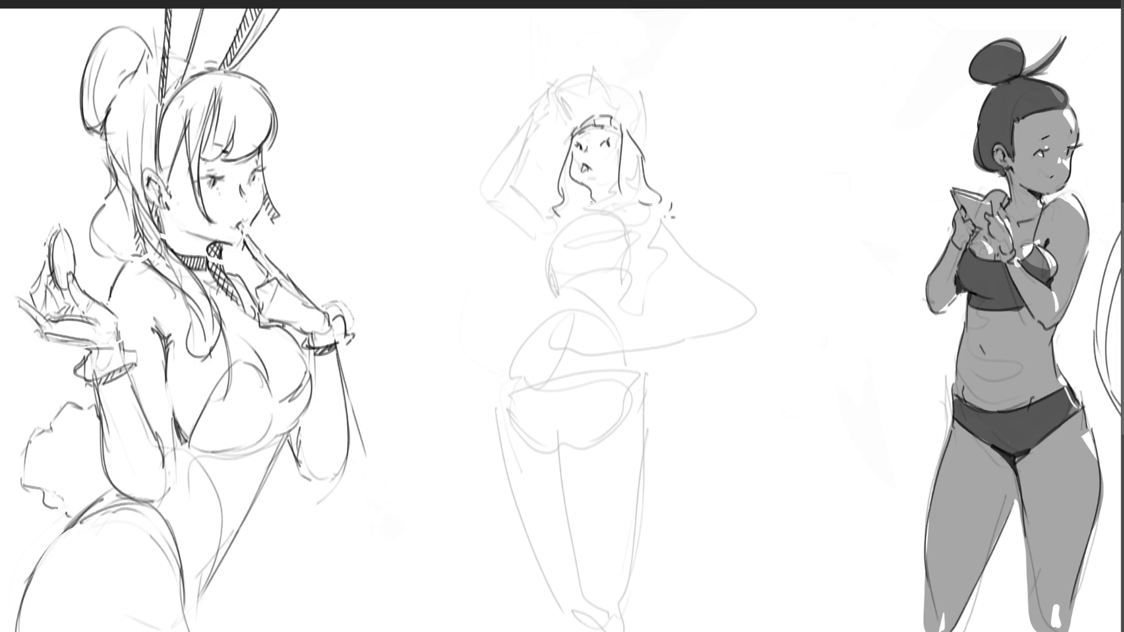
{"action": "mouse_move", "coordinate": [583, 186]}
{"action": "left_mouse_down"}
{"action": "mouse_move", "coordinate": [589, 205]}
{"action": "mouse_move", "coordinate": [590, 184]}
{"action": "mouse_move", "coordinate": [607, 205]}
{"action": "mouse_move", "coordinate": [612, 186]}
{"action": "mouse_move", "coordinate": [614, 202]}
{"action": "mouse_move", "coordinate": [625, 196]}
{"action": "left_mouse_up"}
{"action": "mouse_move", "coordinate": [556, 100]}
{"action": "left_mouse_down"}
{"action": "mouse_move", "coordinate": [579, 72]}
{"action": "mouse_move", "coordinate": [616, 106]}
{"action": "mouse_move", "coordinate": [574, 125]}
{"action": "mouse_move", "coordinate": [622, 130]}
{"action": "left_mouse_up"}
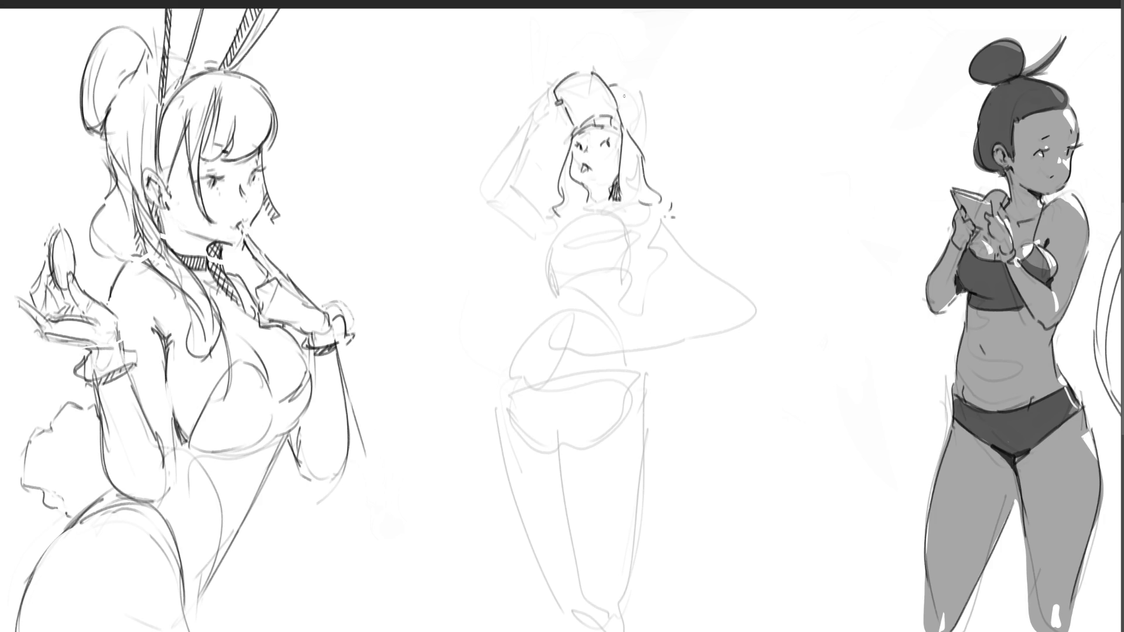
{"action": "left_click_drag", "start_coordinate": [626, 91], "coordinate": [645, 144]}
Ink the neck, collar, crop top with its bottom band, and the right shoulder and torso
{"action": "mouse_move", "coordinate": [578, 202]}
{"action": "left_mouse_down"}
{"action": "mouse_move", "coordinate": [591, 216]}
{"action": "mouse_move", "coordinate": [612, 199]}
{"action": "mouse_move", "coordinate": [555, 234]}
{"action": "mouse_move", "coordinate": [546, 271]}
{"action": "mouse_move", "coordinate": [566, 280]}
{"action": "left_mouse_up"}
{"action": "left_click_drag", "start_coordinate": [618, 247], "coordinate": [565, 272]}
{"action": "left_click_drag", "start_coordinate": [561, 269], "coordinate": [559, 280]}
{"action": "left_click_drag", "start_coordinate": [625, 250], "coordinate": [559, 283]}
{"action": "left_click_drag", "start_coordinate": [627, 223], "coordinate": [622, 261]}
{"action": "mouse_move", "coordinate": [555, 279]}
{"action": "left_mouse_down"}
{"action": "mouse_move", "coordinate": [549, 304]}
{"action": "mouse_move", "coordinate": [641, 303]}
{"action": "left_mouse_up"}
{"action": "mouse_move", "coordinate": [640, 256]}
{"action": "left_mouse_down"}
{"action": "mouse_move", "coordinate": [642, 297]}
{"action": "mouse_move", "coordinate": [649, 255]}
{"action": "mouse_move", "coordinate": [680, 241]}
{"action": "left_mouse_up"}
{"action": "mouse_move", "coordinate": [660, 201]}
{"action": "left_mouse_down"}
{"action": "mouse_move", "coordinate": [679, 255]}
{"action": "mouse_move", "coordinate": [637, 261]}
{"action": "left_mouse_up"}
Ink the raised hand, waist, hip curve and shorts hem
{"action": "mouse_move", "coordinate": [529, 191]}
{"action": "left_mouse_down"}
{"action": "mouse_move", "coordinate": [533, 238]}
{"action": "mouse_move", "coordinate": [563, 195]}
{"action": "mouse_move", "coordinate": [545, 208]}
{"action": "left_mouse_up"}
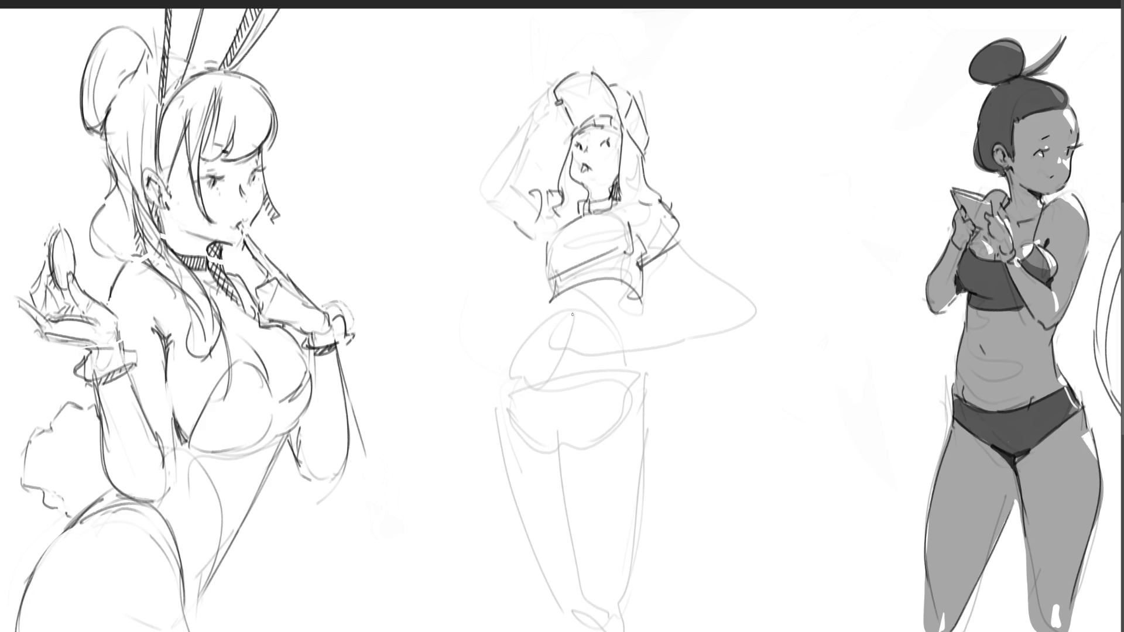
{"action": "mouse_move", "coordinate": [575, 304]}
{"action": "left_mouse_down"}
{"action": "mouse_move", "coordinate": [530, 336]}
{"action": "mouse_move", "coordinate": [591, 312]}
{"action": "left_mouse_up"}
{"action": "mouse_move", "coordinate": [630, 295]}
{"action": "left_mouse_down"}
{"action": "mouse_move", "coordinate": [614, 321]}
{"action": "mouse_move", "coordinate": [636, 384]}
{"action": "left_mouse_up"}
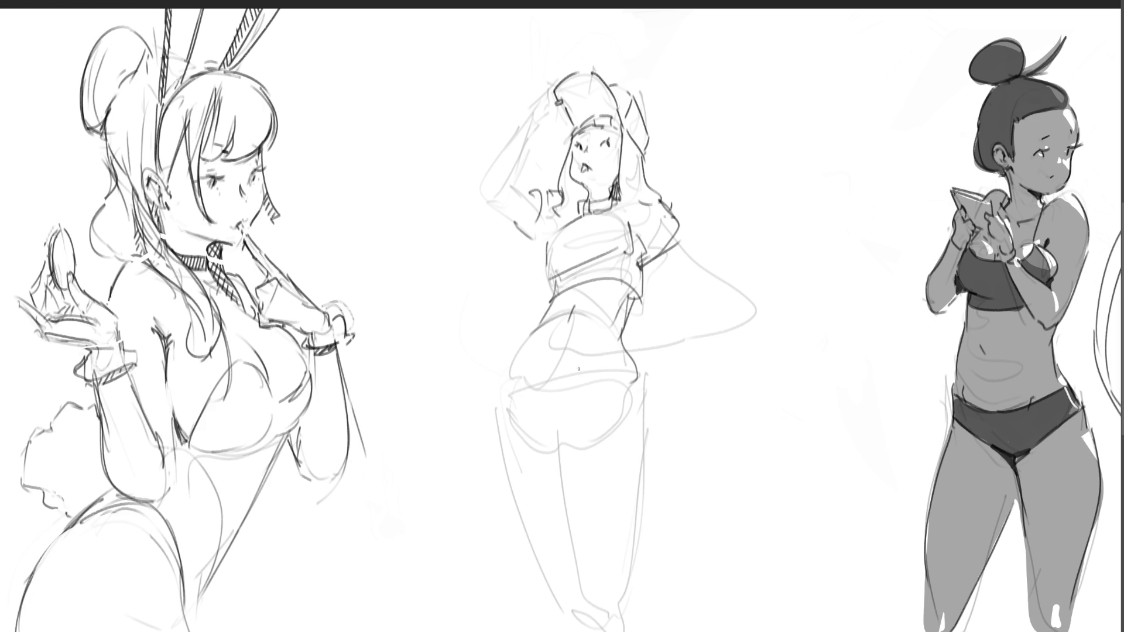
{"action": "left_click_drag", "start_coordinate": [527, 349], "coordinate": [525, 365]}
Ink the hips, shorts hem, crease and edges, and both thighs
{"action": "left_click_drag", "start_coordinate": [605, 348], "coordinate": [591, 358]}
{"action": "mouse_move", "coordinate": [511, 378]}
{"action": "left_mouse_down"}
{"action": "mouse_move", "coordinate": [625, 354]}
{"action": "mouse_move", "coordinate": [607, 380]}
{"action": "mouse_move", "coordinate": [498, 393]}
{"action": "mouse_move", "coordinate": [495, 410]}
{"action": "left_mouse_up"}
{"action": "mouse_move", "coordinate": [494, 412]}
{"action": "left_mouse_down"}
{"action": "mouse_move", "coordinate": [522, 448]}
{"action": "mouse_move", "coordinate": [549, 453]}
{"action": "mouse_move", "coordinate": [597, 411]}
{"action": "mouse_move", "coordinate": [540, 376]}
{"action": "mouse_move", "coordinate": [550, 428]}
{"action": "left_mouse_up"}
{"action": "left_click_drag", "start_coordinate": [624, 354], "coordinate": [615, 375]}
{"action": "left_click_drag", "start_coordinate": [511, 376], "coordinate": [505, 390]}
{"action": "left_click_drag", "start_coordinate": [561, 450], "coordinate": [655, 421]}
{"action": "mouse_move", "coordinate": [639, 374]}
{"action": "left_mouse_down"}
{"action": "mouse_move", "coordinate": [649, 404]}
{"action": "mouse_move", "coordinate": [640, 550]}
{"action": "left_mouse_up"}
{"action": "left_click_drag", "start_coordinate": [651, 474], "coordinate": [632, 630]}
{"action": "left_click_drag", "start_coordinate": [557, 453], "coordinate": [597, 620]}
{"action": "left_click_drag", "start_coordinate": [495, 422], "coordinate": [562, 606]}
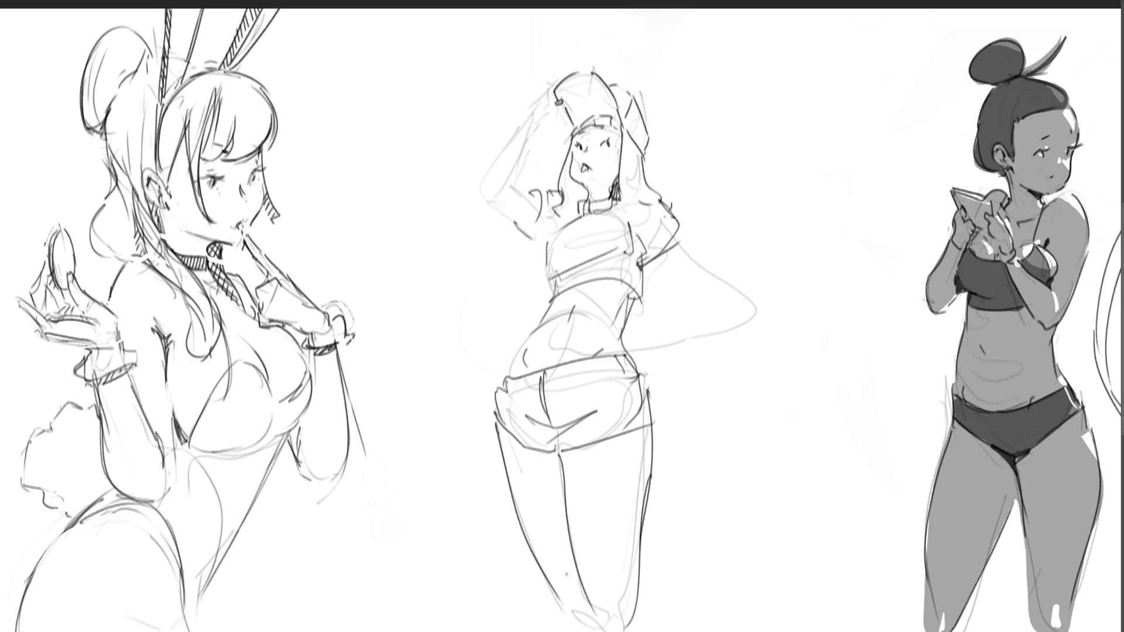
Draw the right arm with its hand on the hip, undoing stray strokes, and ink the raised arm
{"action": "mouse_move", "coordinate": [633, 333]}
{"action": "left_mouse_down"}
{"action": "mouse_move", "coordinate": [624, 339]}
{"action": "mouse_move", "coordinate": [640, 373]}
{"action": "mouse_move", "coordinate": [643, 326]}
{"action": "mouse_move", "coordinate": [712, 293]}
{"action": "mouse_move", "coordinate": [734, 309]}
{"action": "mouse_move", "coordinate": [683, 235]}
{"action": "mouse_move", "coordinate": [711, 288]}
{"action": "left_mouse_up"}
{"action": "left_click_drag", "start_coordinate": [662, 261], "coordinate": [690, 278]}
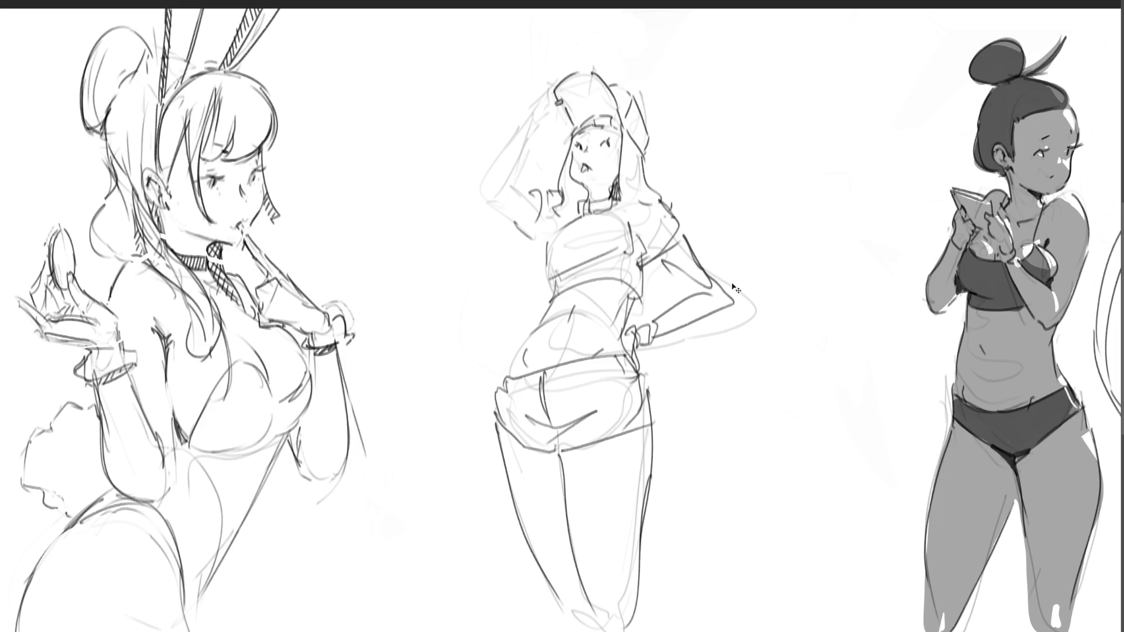
{"action": "key", "text": "ctrl+z"}
{"action": "key", "text": "ctrl+z"}
{"action": "key", "text": "ctrl+z"}
{"action": "mouse_move", "coordinate": [642, 312]}
{"action": "left_mouse_down"}
{"action": "mouse_move", "coordinate": [634, 329]}
{"action": "mouse_move", "coordinate": [647, 307]}
{"action": "left_mouse_up"}
{"action": "left_click_drag", "start_coordinate": [641, 303], "coordinate": [666, 277]}
{"action": "mouse_move", "coordinate": [672, 233]}
{"action": "left_mouse_down"}
{"action": "mouse_move", "coordinate": [696, 275]}
{"action": "mouse_move", "coordinate": [666, 304]}
{"action": "left_mouse_up"}
{"action": "mouse_move", "coordinate": [664, 306]}
{"action": "left_mouse_down"}
{"action": "mouse_move", "coordinate": [640, 323]}
{"action": "mouse_move", "coordinate": [667, 321]}
{"action": "mouse_move", "coordinate": [702, 280]}
{"action": "left_mouse_up"}
{"action": "key", "text": "ctrl+z"}
{"action": "key", "text": "ctrl+z"}
{"action": "key", "text": "ctrl+z"}
{"action": "mouse_move", "coordinate": [694, 256]}
{"action": "left_mouse_down"}
{"action": "mouse_move", "coordinate": [700, 280]}
{"action": "mouse_move", "coordinate": [664, 252]}
{"action": "mouse_move", "coordinate": [671, 276]}
{"action": "left_mouse_up"}
{"action": "mouse_move", "coordinate": [694, 282]}
{"action": "left_mouse_down"}
{"action": "mouse_move", "coordinate": [707, 294]}
{"action": "mouse_move", "coordinate": [681, 269]}
{"action": "left_mouse_up"}
{"action": "left_click_drag", "start_coordinate": [480, 166], "coordinate": [523, 218]}
{"action": "mouse_move", "coordinate": [483, 162]}
{"action": "left_mouse_down"}
{"action": "mouse_move", "coordinate": [533, 199]}
{"action": "mouse_move", "coordinate": [536, 107]}
{"action": "mouse_move", "coordinate": [509, 164]}
{"action": "mouse_move", "coordinate": [563, 105]}
{"action": "mouse_move", "coordinate": [547, 93]}
{"action": "mouse_move", "coordinate": [563, 75]}
{"action": "left_mouse_up"}
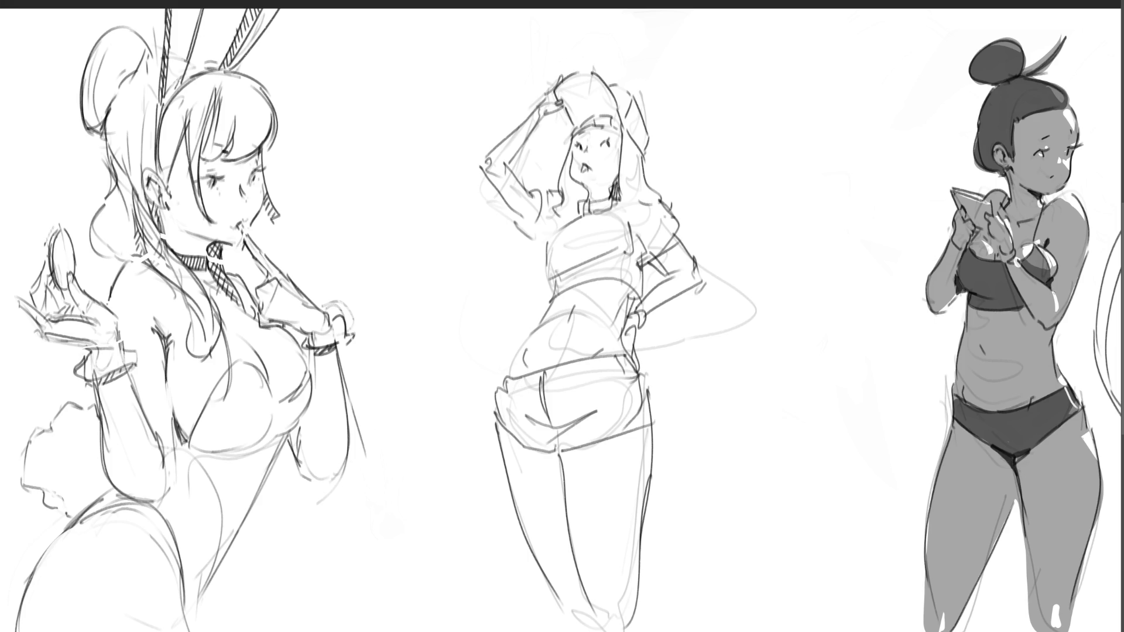
{"action": "key", "text": "ctrl+minus"}
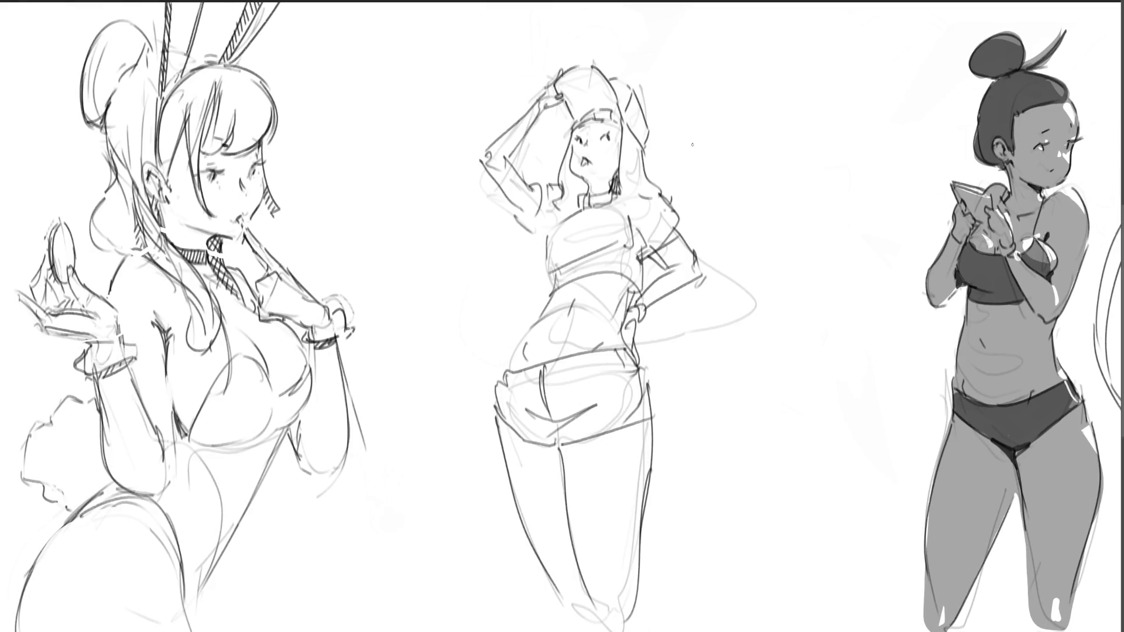
Move the middle figure left toward the bunny girl and ink her neck and shoulder line
{"action": "left_click_drag", "start_coordinate": [600, 74], "coordinate": [495, 70]}
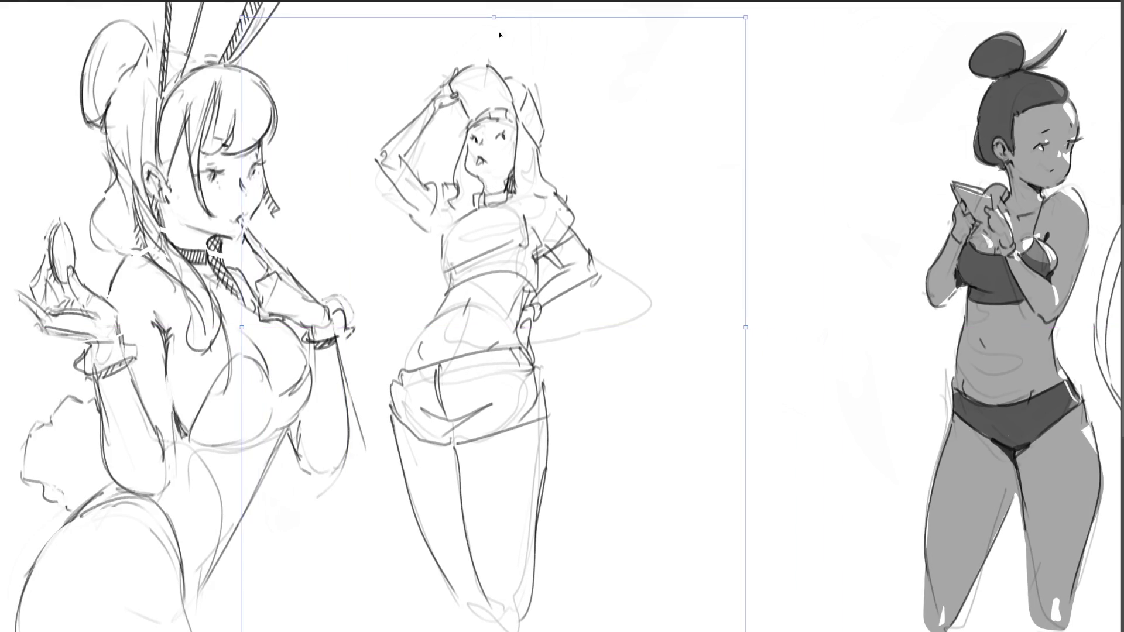
{"action": "key", "text": "Return"}
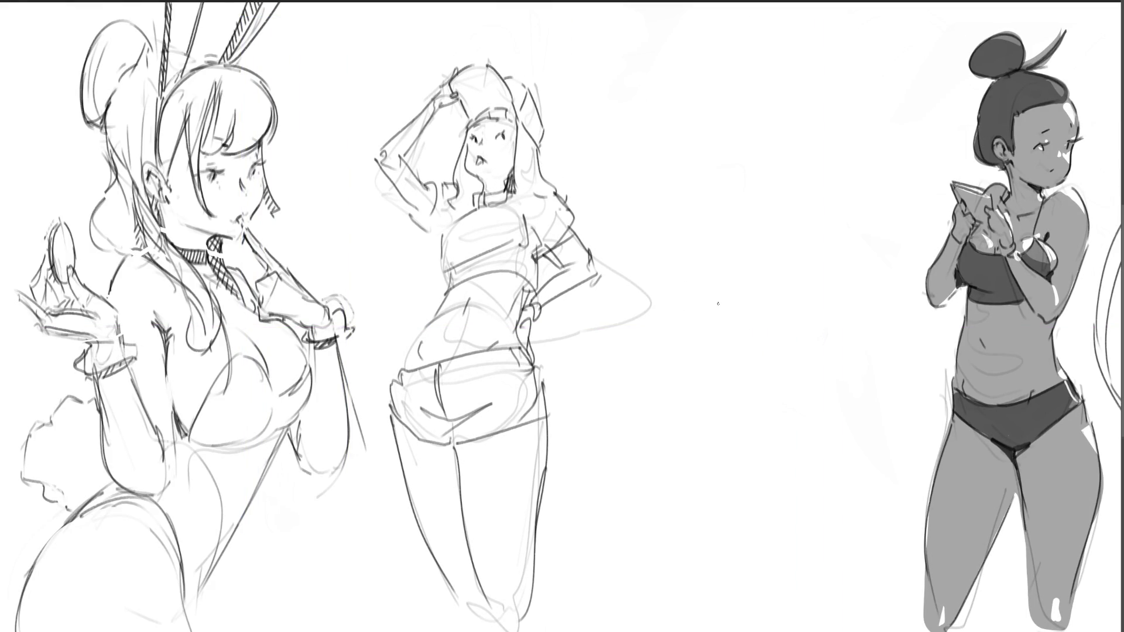
{"action": "left_click_drag", "start_coordinate": [468, 194], "coordinate": [449, 224]}
{"action": "left_click_drag", "start_coordinate": [512, 192], "coordinate": [527, 227]}
{"action": "mouse_move", "coordinate": [513, 190]}
{"action": "left_mouse_down"}
{"action": "mouse_move", "coordinate": [552, 276]}
{"action": "mouse_move", "coordinate": [542, 312]}
{"action": "left_mouse_up"}
Add hip marks, redraw the waistline under the crop top, and shade the band grey
{"action": "left_click_drag", "start_coordinate": [551, 258], "coordinate": [539, 281]}
{"action": "left_click_drag", "start_coordinate": [550, 273], "coordinate": [547, 309]}
{"action": "left_click_drag", "start_coordinate": [556, 305], "coordinate": [548, 315]}
{"action": "mouse_move", "coordinate": [445, 259]}
{"action": "left_mouse_down"}
{"action": "mouse_move", "coordinate": [436, 293]}
{"action": "mouse_move", "coordinate": [518, 284]}
{"action": "mouse_move", "coordinate": [524, 308]}
{"action": "left_mouse_up"}
{"action": "key", "text": "ctrl+z"}
{"action": "mouse_move", "coordinate": [448, 288]}
{"action": "left_mouse_down"}
{"action": "mouse_move", "coordinate": [507, 283]}
{"action": "mouse_move", "coordinate": [524, 308]}
{"action": "left_mouse_up"}
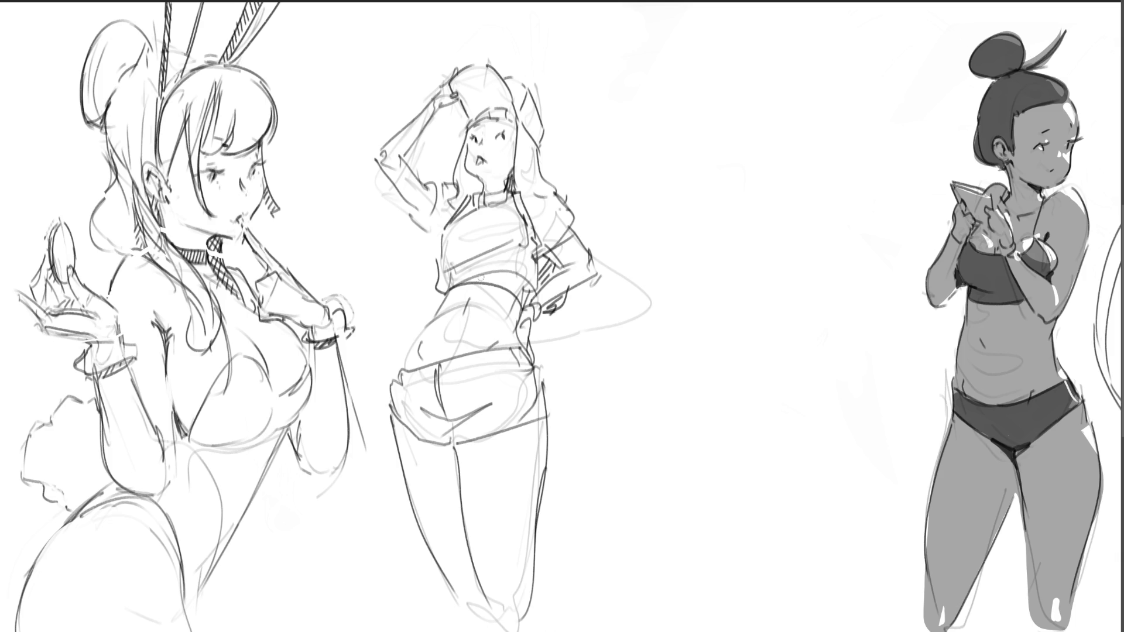
{"action": "left_click_drag", "start_coordinate": [465, 279], "coordinate": [526, 305]}
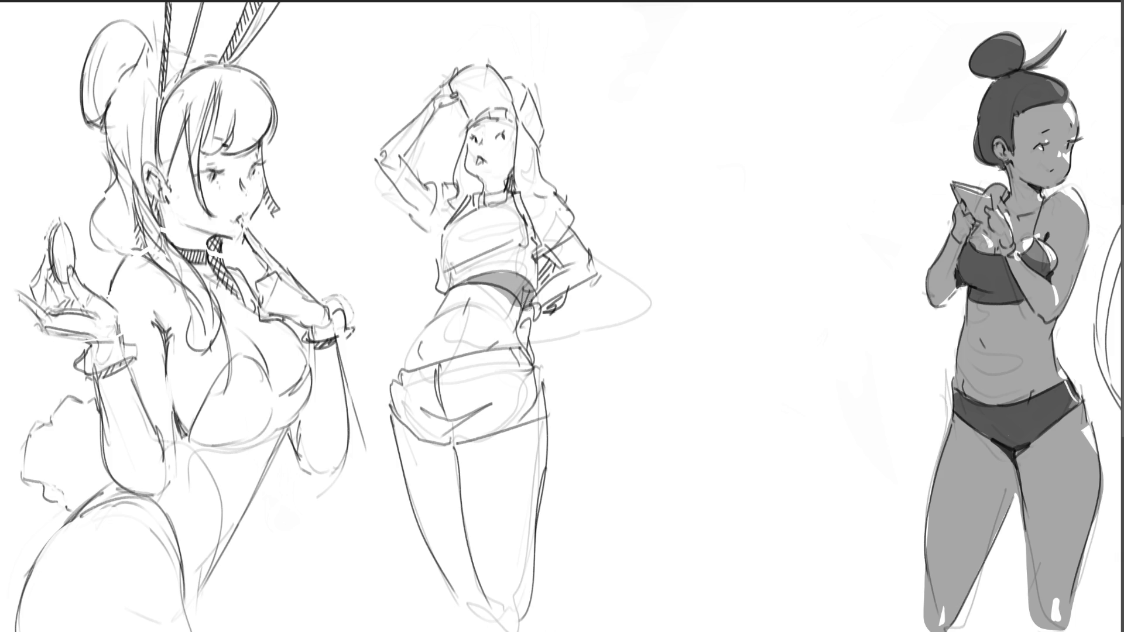
Shade the middle figure's neck, hair strands and raised arm's sleeve and forearm in grey
{"action": "mouse_move", "coordinate": [480, 178]}
{"action": "left_mouse_down"}
{"action": "mouse_move", "coordinate": [513, 185]}
{"action": "mouse_move", "coordinate": [469, 181]}
{"action": "mouse_move", "coordinate": [477, 196]}
{"action": "left_mouse_up"}
{"action": "mouse_move", "coordinate": [477, 116]}
{"action": "left_mouse_down"}
{"action": "mouse_move", "coordinate": [460, 77]}
{"action": "mouse_move", "coordinate": [497, 94]}
{"action": "mouse_move", "coordinate": [472, 130]}
{"action": "mouse_move", "coordinate": [492, 133]}
{"action": "mouse_move", "coordinate": [477, 140]}
{"action": "mouse_move", "coordinate": [511, 124]}
{"action": "left_mouse_up"}
{"action": "left_click_drag", "start_coordinate": [472, 170], "coordinate": [457, 205]}
{"action": "left_click_drag", "start_coordinate": [519, 107], "coordinate": [529, 140]}
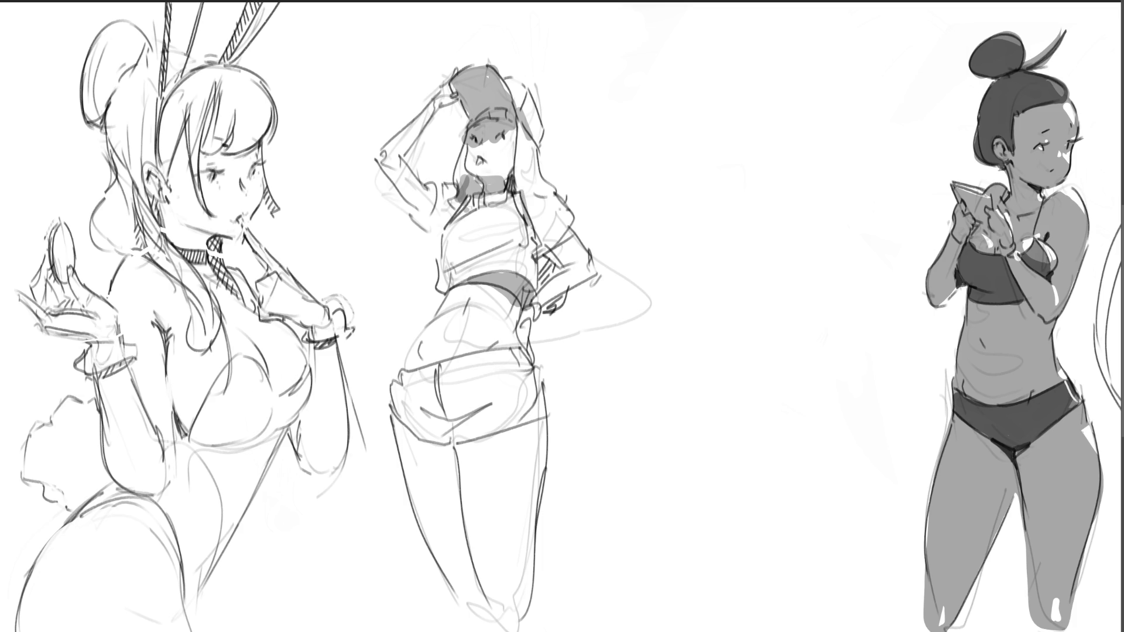
{"action": "mouse_move", "coordinate": [430, 182]}
{"action": "left_mouse_down"}
{"action": "mouse_move", "coordinate": [429, 212]}
{"action": "mouse_move", "coordinate": [379, 161]}
{"action": "mouse_move", "coordinate": [421, 208]}
{"action": "left_mouse_up"}
{"action": "mouse_move", "coordinate": [445, 101]}
{"action": "left_mouse_down"}
{"action": "mouse_move", "coordinate": [404, 151]}
{"action": "mouse_move", "coordinate": [411, 141]}
{"action": "left_mouse_up"}
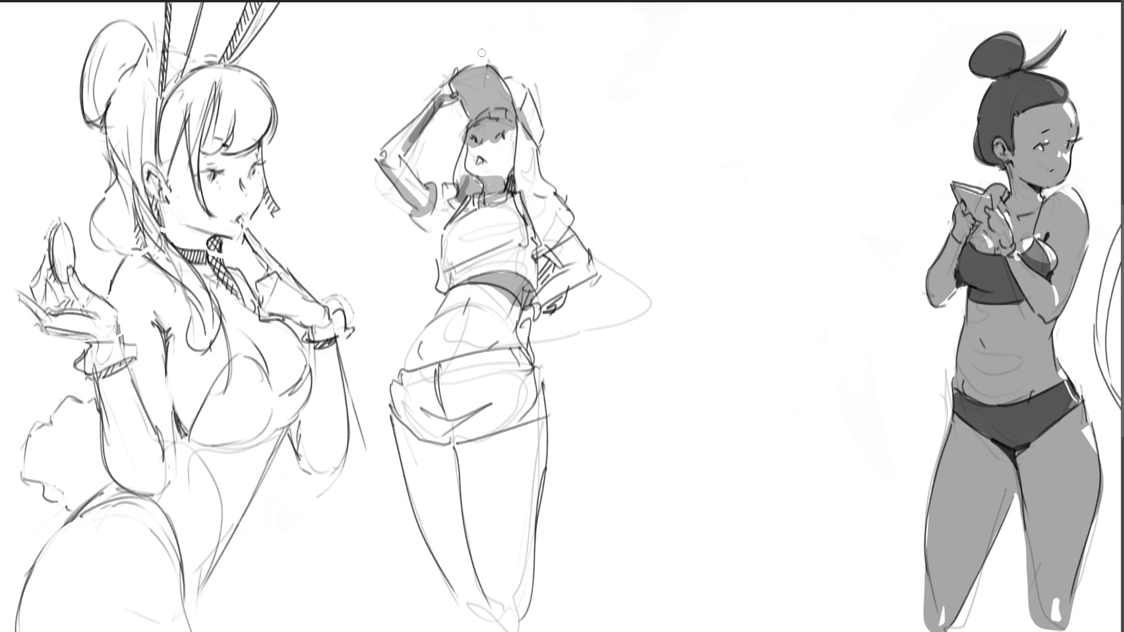
Add grey shading marks across the shirt, chest line, waist and right hip
{"action": "left_click_drag", "start_coordinate": [445, 259], "coordinate": [450, 263]}
{"action": "left_click_drag", "start_coordinate": [490, 249], "coordinate": [507, 243]}
{"action": "mouse_move", "coordinate": [439, 270]}
{"action": "left_mouse_down"}
{"action": "mouse_move", "coordinate": [513, 239]}
{"action": "mouse_move", "coordinate": [455, 278]}
{"action": "mouse_move", "coordinate": [452, 314]}
{"action": "left_mouse_up"}
{"action": "mouse_move", "coordinate": [518, 300]}
{"action": "left_mouse_down"}
{"action": "mouse_move", "coordinate": [509, 336]}
{"action": "mouse_move", "coordinate": [494, 338]}
{"action": "left_mouse_up"}
Shade the shorts' edge and hem, the thighs below, and the jacket sleeve and side
{"action": "mouse_move", "coordinate": [425, 417]}
{"action": "left_mouse_down"}
{"action": "mouse_move", "coordinate": [483, 412]}
{"action": "mouse_move", "coordinate": [428, 447]}
{"action": "mouse_move", "coordinate": [451, 468]}
{"action": "mouse_move", "coordinate": [473, 584]}
{"action": "left_mouse_up"}
{"action": "left_click_drag", "start_coordinate": [412, 452], "coordinate": [447, 543]}
{"action": "left_click_drag", "start_coordinate": [433, 474], "coordinate": [465, 579]}
{"action": "mouse_move", "coordinate": [421, 455]}
{"action": "left_mouse_down"}
{"action": "mouse_move", "coordinate": [477, 587]}
{"action": "mouse_move", "coordinate": [514, 431]}
{"action": "mouse_move", "coordinate": [557, 417]}
{"action": "left_mouse_up"}
{"action": "left_click_drag", "start_coordinate": [538, 427], "coordinate": [537, 471]}
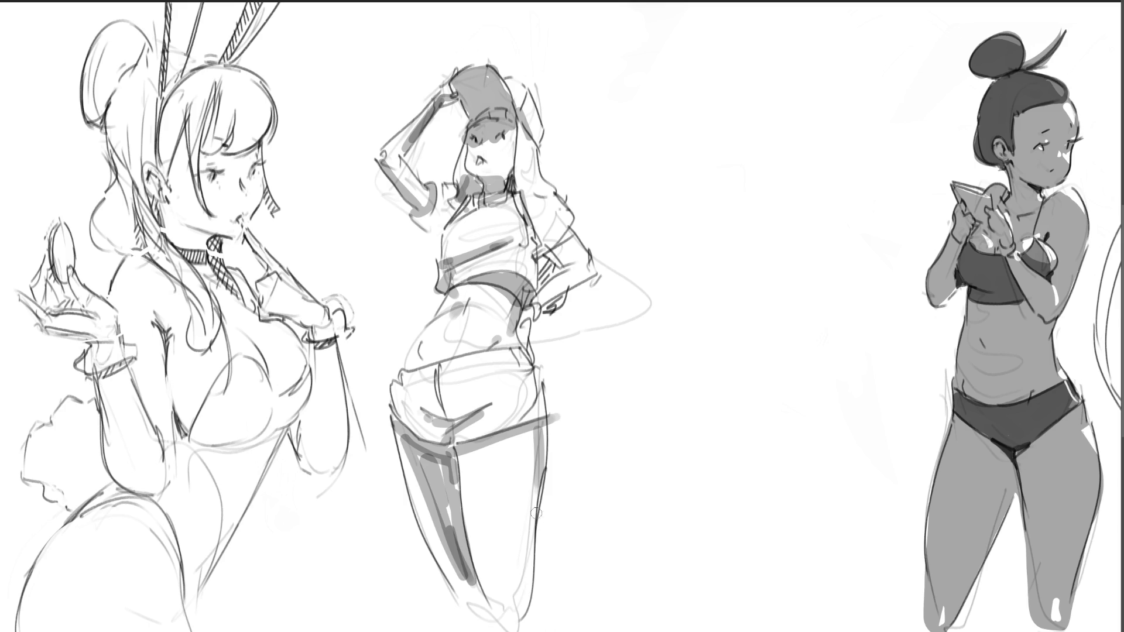
{"action": "mouse_move", "coordinate": [556, 247]}
{"action": "left_mouse_down"}
{"action": "mouse_move", "coordinate": [578, 224]}
{"action": "mouse_move", "coordinate": [558, 250]}
{"action": "left_mouse_up"}
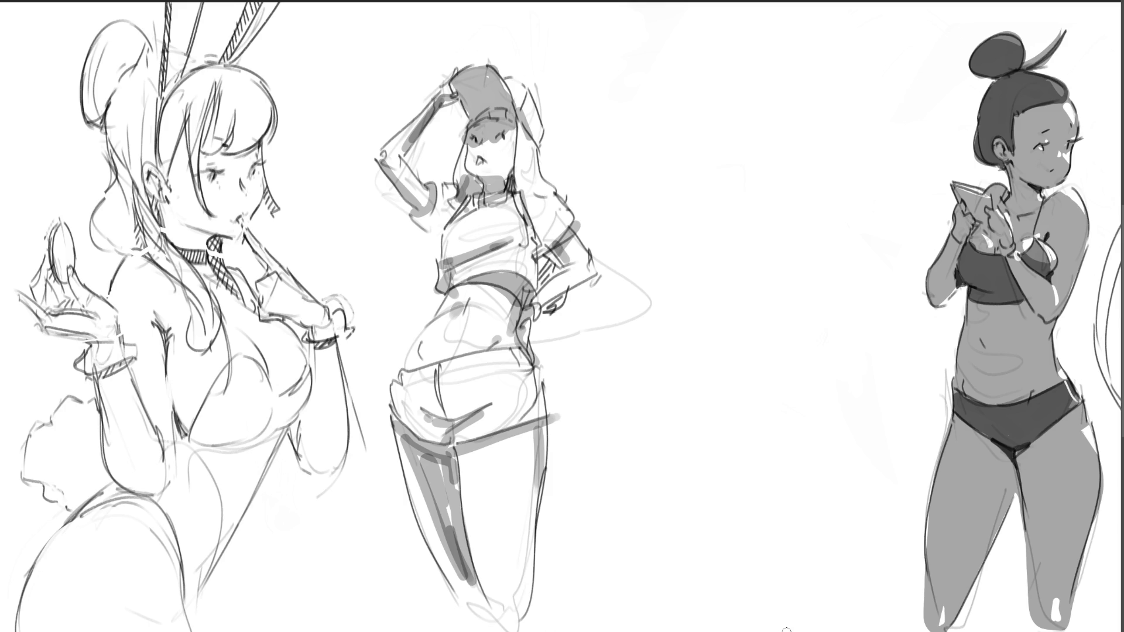
{"action": "left_click_drag", "start_coordinate": [527, 199], "coordinate": [547, 256]}
Wipe out the whole middle figure with an enlarged eraser, then shrink the brush back down
{"action": "key", "text": "bracketright"}
{"action": "key", "text": "bracketright"}
{"action": "key", "text": "bracketright"}
{"action": "key", "text": "bracketright"}
{"action": "key", "text": "bracketright"}
{"action": "key", "text": "bracketright"}
{"action": "left_click_drag", "start_coordinate": [510, 117], "coordinate": [482, 396]}
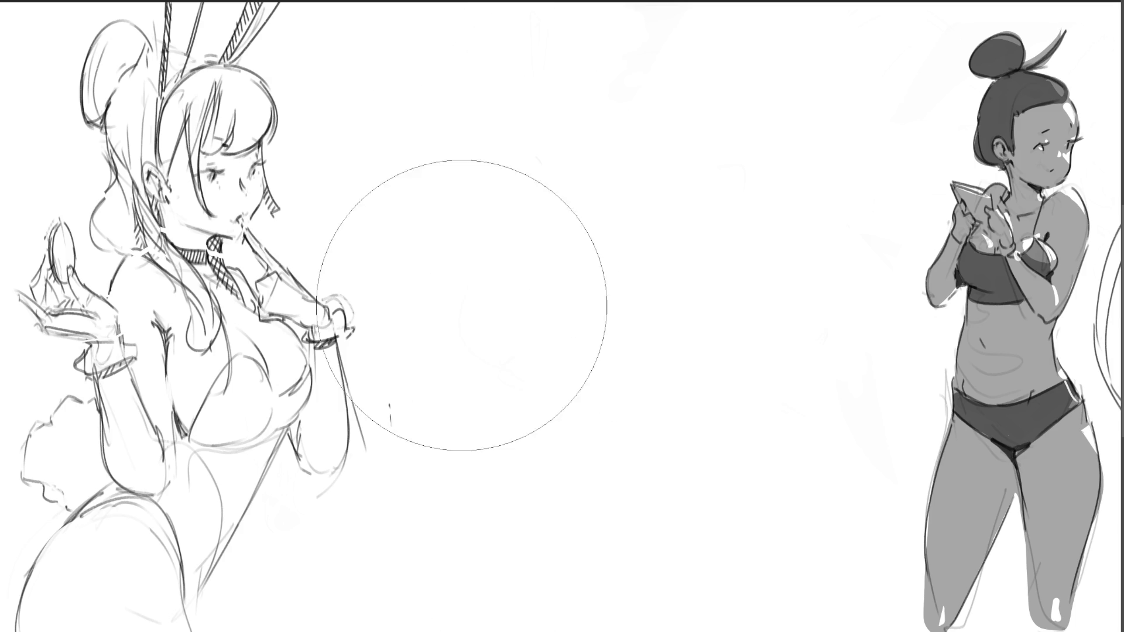
{"action": "key", "text": "b"}
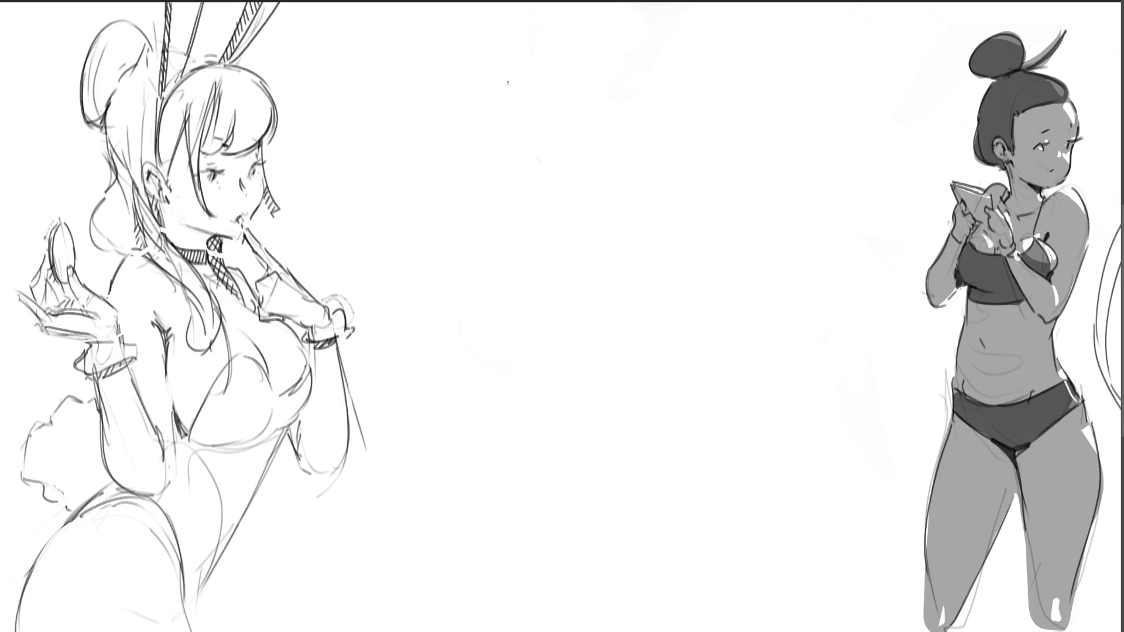
Rough in a new figure's head oval, neck, V-shaped torso contours and crossing leg strokes
{"action": "mouse_move", "coordinate": [527, 38]}
{"action": "left_mouse_down"}
{"action": "mouse_move", "coordinate": [488, 88]}
{"action": "mouse_move", "coordinate": [561, 91]}
{"action": "mouse_move", "coordinate": [485, 104]}
{"action": "mouse_move", "coordinate": [560, 125]}
{"action": "left_mouse_up"}
{"action": "left_click_drag", "start_coordinate": [570, 101], "coordinate": [552, 150]}
{"action": "mouse_move", "coordinate": [502, 110]}
{"action": "left_mouse_down"}
{"action": "mouse_move", "coordinate": [497, 138]}
{"action": "mouse_move", "coordinate": [530, 155]}
{"action": "mouse_move", "coordinate": [517, 184]}
{"action": "left_mouse_up"}
{"action": "mouse_move", "coordinate": [497, 127]}
{"action": "left_mouse_down"}
{"action": "mouse_move", "coordinate": [471, 169]}
{"action": "mouse_move", "coordinate": [574, 169]}
{"action": "mouse_move", "coordinate": [586, 263]}
{"action": "left_mouse_up"}
{"action": "left_click_drag", "start_coordinate": [471, 146], "coordinate": [486, 169]}
{"action": "left_click_drag", "start_coordinate": [475, 161], "coordinate": [509, 314]}
{"action": "mouse_move", "coordinate": [507, 228]}
{"action": "left_mouse_down"}
{"action": "mouse_move", "coordinate": [543, 327]}
{"action": "mouse_move", "coordinate": [580, 317]}
{"action": "left_mouse_up"}
{"action": "left_click_drag", "start_coordinate": [583, 285], "coordinate": [579, 295]}
{"action": "mouse_move", "coordinate": [519, 354]}
{"action": "left_mouse_down"}
{"action": "mouse_move", "coordinate": [568, 396]}
{"action": "mouse_move", "coordinate": [496, 424]}
{"action": "left_mouse_up"}
{"action": "mouse_move", "coordinate": [518, 341]}
{"action": "left_mouse_down"}
{"action": "mouse_move", "coordinate": [465, 446]}
{"action": "mouse_move", "coordinate": [542, 397]}
{"action": "mouse_move", "coordinate": [533, 482]}
{"action": "left_mouse_up"}
{"action": "left_click_drag", "start_coordinate": [508, 378], "coordinate": [529, 511]}
{"action": "mouse_move", "coordinate": [561, 409]}
{"action": "left_mouse_down"}
{"action": "mouse_move", "coordinate": [535, 468]}
{"action": "mouse_move", "coordinate": [630, 410]}
{"action": "left_mouse_up"}
Redraw the gesture sketch's leg contours, bottom curves and long lower diagonals
{"action": "left_click_drag", "start_coordinate": [605, 325], "coordinate": [604, 486]}
{"action": "left_click_drag", "start_coordinate": [631, 380], "coordinate": [632, 481]}
{"action": "mouse_move", "coordinate": [562, 520]}
{"action": "left_mouse_down"}
{"action": "mouse_move", "coordinate": [623, 512]}
{"action": "mouse_move", "coordinate": [656, 481]}
{"action": "left_mouse_up"}
{"action": "left_click_drag", "start_coordinate": [655, 483], "coordinate": [591, 588]}
{"action": "mouse_move", "coordinate": [479, 471]}
{"action": "left_mouse_down"}
{"action": "mouse_move", "coordinate": [550, 561]}
{"action": "mouse_move", "coordinate": [635, 609]}
{"action": "left_mouse_up"}
{"action": "left_click_drag", "start_coordinate": [652, 516], "coordinate": [635, 609]}
{"action": "left_click_drag", "start_coordinate": [632, 445], "coordinate": [637, 618]}
Reinforce the figure's right and left side contours with repeated pencil strokes
{"action": "left_click_drag", "start_coordinate": [586, 150], "coordinate": [606, 275]}
{"action": "left_click_drag", "start_coordinate": [582, 140], "coordinate": [619, 275]}
{"action": "left_click_drag", "start_coordinate": [602, 173], "coordinate": [613, 231]}
{"action": "left_click_drag", "start_coordinate": [577, 221], "coordinate": [598, 280]}
{"action": "left_click_drag", "start_coordinate": [592, 280], "coordinate": [641, 395]}
{"action": "mouse_move", "coordinate": [623, 258]}
{"action": "left_mouse_down"}
{"action": "mouse_move", "coordinate": [642, 454]}
{"action": "mouse_move", "coordinate": [658, 495]}
{"action": "left_mouse_up"}
{"action": "mouse_move", "coordinate": [479, 155]}
{"action": "left_mouse_down"}
{"action": "mouse_move", "coordinate": [462, 273]}
{"action": "mouse_move", "coordinate": [481, 324]}
{"action": "left_mouse_up"}
{"action": "left_click_drag", "start_coordinate": [488, 319], "coordinate": [502, 337]}
{"action": "mouse_move", "coordinate": [479, 286]}
{"action": "left_mouse_down"}
{"action": "mouse_move", "coordinate": [502, 393]}
{"action": "mouse_move", "coordinate": [502, 318]}
{"action": "left_mouse_up"}
{"action": "left_click_drag", "start_coordinate": [495, 320], "coordinate": [490, 370]}
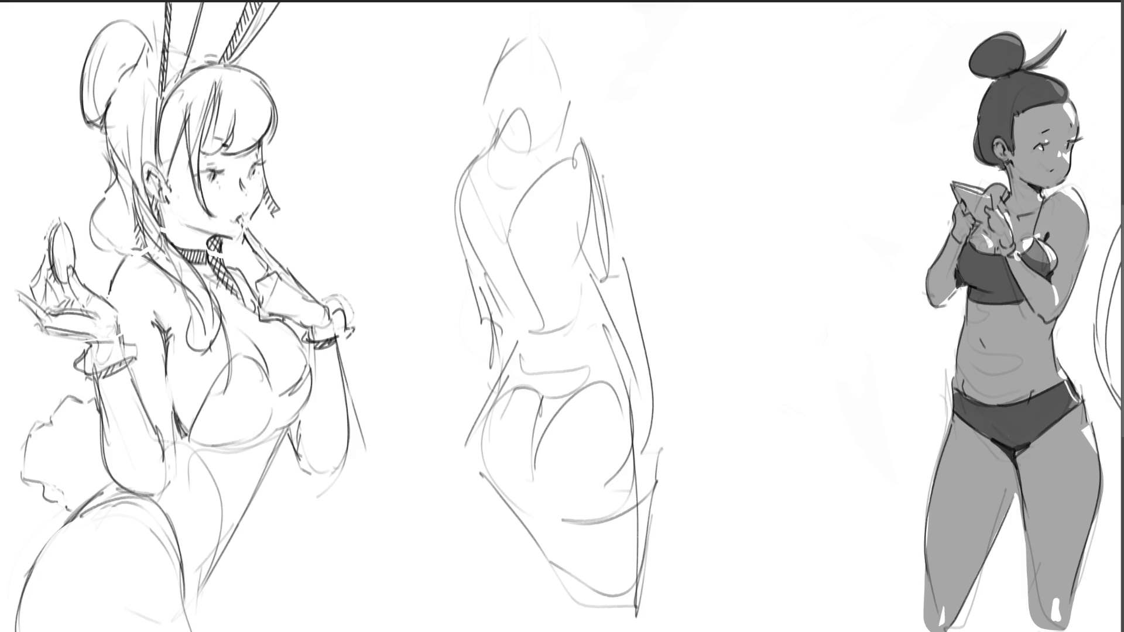
Redraw the head and shoulder, add a base line, and begin a new head arc rightward
{"action": "mouse_move", "coordinate": [508, 40]}
{"action": "left_mouse_down"}
{"action": "mouse_move", "coordinate": [475, 148]}
{"action": "mouse_move", "coordinate": [514, 109]}
{"action": "mouse_move", "coordinate": [560, 159]}
{"action": "mouse_move", "coordinate": [490, 58]}
{"action": "left_mouse_up"}
{"action": "left_click_drag", "start_coordinate": [553, 34], "coordinate": [579, 142]}
{"action": "mouse_move", "coordinate": [582, 58]}
{"action": "left_mouse_down"}
{"action": "mouse_move", "coordinate": [579, 126]}
{"action": "mouse_move", "coordinate": [597, 169]}
{"action": "left_mouse_up"}
{"action": "left_click_drag", "start_coordinate": [574, 612], "coordinate": [667, 605]}
{"action": "left_click_drag", "start_coordinate": [661, 529], "coordinate": [673, 550]}
{"action": "left_click_drag", "start_coordinate": [671, 502], "coordinate": [661, 535]}
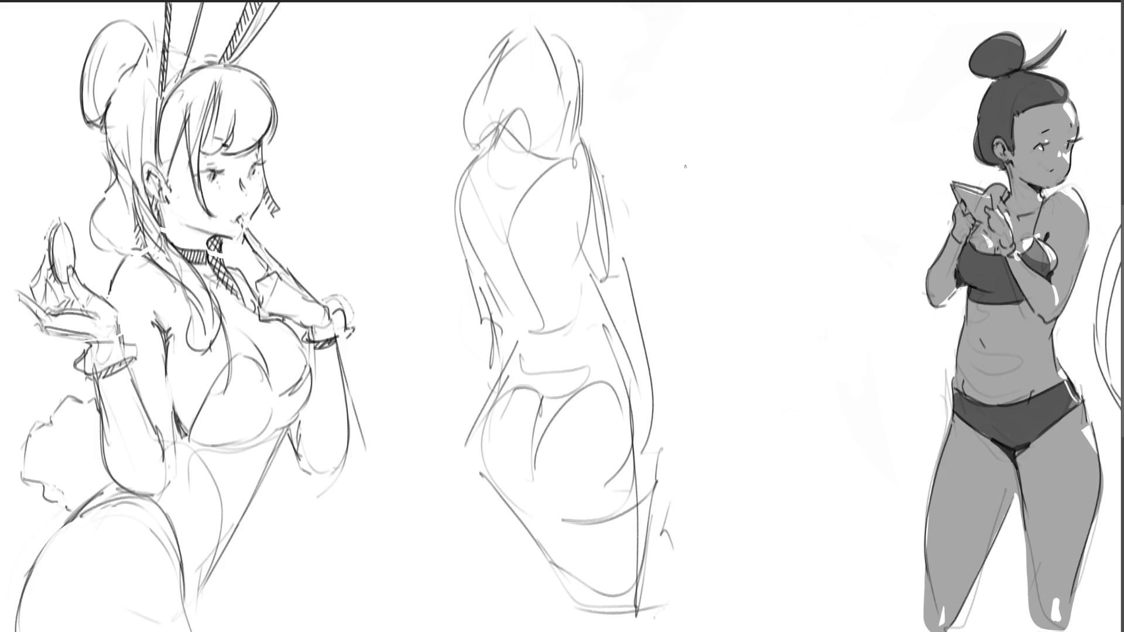
{"action": "mouse_move", "coordinate": [715, 66]}
{"action": "left_mouse_down"}
{"action": "mouse_move", "coordinate": [698, 119]}
{"action": "mouse_move", "coordinate": [783, 43]}
{"action": "mouse_move", "coordinate": [802, 121]}
{"action": "left_mouse_up"}
{"action": "mouse_move", "coordinate": [734, 34]}
{"action": "left_mouse_down"}
{"action": "mouse_move", "coordinate": [700, 137]}
{"action": "mouse_move", "coordinate": [720, 144]}
{"action": "mouse_move", "coordinate": [726, 128]}
{"action": "mouse_move", "coordinate": [799, 120]}
{"action": "mouse_move", "coordinate": [808, 109]}
{"action": "left_mouse_up"}
Sketch the new figure's hair, face side, jaw, neck and shoulder line
{"action": "left_click_drag", "start_coordinate": [786, 46], "coordinate": [808, 136]}
{"action": "mouse_move", "coordinate": [704, 120]}
{"action": "left_mouse_down"}
{"action": "mouse_move", "coordinate": [717, 168]}
{"action": "mouse_move", "coordinate": [713, 145]}
{"action": "mouse_move", "coordinate": [746, 175]}
{"action": "left_mouse_up"}
{"action": "left_click_drag", "start_coordinate": [788, 124], "coordinate": [761, 138]}
{"action": "mouse_move", "coordinate": [802, 125]}
{"action": "left_mouse_down"}
{"action": "mouse_move", "coordinate": [787, 178]}
{"action": "mouse_move", "coordinate": [755, 190]}
{"action": "mouse_move", "coordinate": [811, 135]}
{"action": "mouse_move", "coordinate": [819, 218]}
{"action": "left_mouse_up"}
{"action": "mouse_move", "coordinate": [816, 168]}
{"action": "left_mouse_down"}
{"action": "mouse_move", "coordinate": [826, 162]}
{"action": "mouse_move", "coordinate": [817, 278]}
{"action": "left_mouse_up"}
{"action": "mouse_move", "coordinate": [740, 166]}
{"action": "left_mouse_down"}
{"action": "mouse_move", "coordinate": [713, 240]}
{"action": "mouse_move", "coordinate": [808, 305]}
{"action": "mouse_move", "coordinate": [822, 280]}
{"action": "left_mouse_up"}
Draw the new figure's torso contour, waist, hips and first leg lines
{"action": "left_click_drag", "start_coordinate": [837, 246], "coordinate": [836, 275]}
{"action": "left_click_drag", "start_coordinate": [826, 252], "coordinate": [815, 340]}
{"action": "mouse_move", "coordinate": [842, 254]}
{"action": "left_mouse_down"}
{"action": "mouse_move", "coordinate": [831, 391]}
{"action": "mouse_move", "coordinate": [774, 387]}
{"action": "left_mouse_up"}
{"action": "left_click_drag", "start_coordinate": [850, 356], "coordinate": [857, 375]}
{"action": "left_click_drag", "start_coordinate": [854, 329], "coordinate": [916, 420]}
{"action": "left_click_drag", "start_coordinate": [762, 351], "coordinate": [787, 436]}
{"action": "mouse_move", "coordinate": [760, 377]}
{"action": "left_mouse_down"}
{"action": "mouse_move", "coordinate": [769, 404]}
{"action": "mouse_move", "coordinate": [922, 441]}
{"action": "left_mouse_up"}
{"action": "left_click_drag", "start_coordinate": [920, 463], "coordinate": [863, 503]}
Outline the new figure's back and legs, add ground lines, then free-transform both sketches
{"action": "mouse_move", "coordinate": [715, 175]}
{"action": "left_mouse_down"}
{"action": "mouse_move", "coordinate": [728, 334]}
{"action": "mouse_move", "coordinate": [742, 343]}
{"action": "left_mouse_up"}
{"action": "left_click_drag", "start_coordinate": [849, 184], "coordinate": [849, 242]}
{"action": "left_click_drag", "start_coordinate": [741, 319], "coordinate": [701, 342]}
{"action": "left_click_drag", "start_coordinate": [703, 346], "coordinate": [761, 456]}
{"action": "left_click_drag", "start_coordinate": [756, 385], "coordinate": [766, 467]}
{"action": "mouse_move", "coordinate": [757, 388]}
{"action": "left_mouse_down"}
{"action": "mouse_move", "coordinate": [764, 514]}
{"action": "mouse_move", "coordinate": [924, 448]}
{"action": "mouse_move", "coordinate": [921, 458]}
{"action": "left_mouse_up"}
{"action": "left_click_drag", "start_coordinate": [905, 472], "coordinate": [893, 483]}
{"action": "mouse_move", "coordinate": [922, 455]}
{"action": "left_mouse_down"}
{"action": "mouse_move", "coordinate": [859, 556]}
{"action": "mouse_move", "coordinate": [815, 571]}
{"action": "left_mouse_up"}
{"action": "left_click_drag", "start_coordinate": [743, 559], "coordinate": [856, 572]}
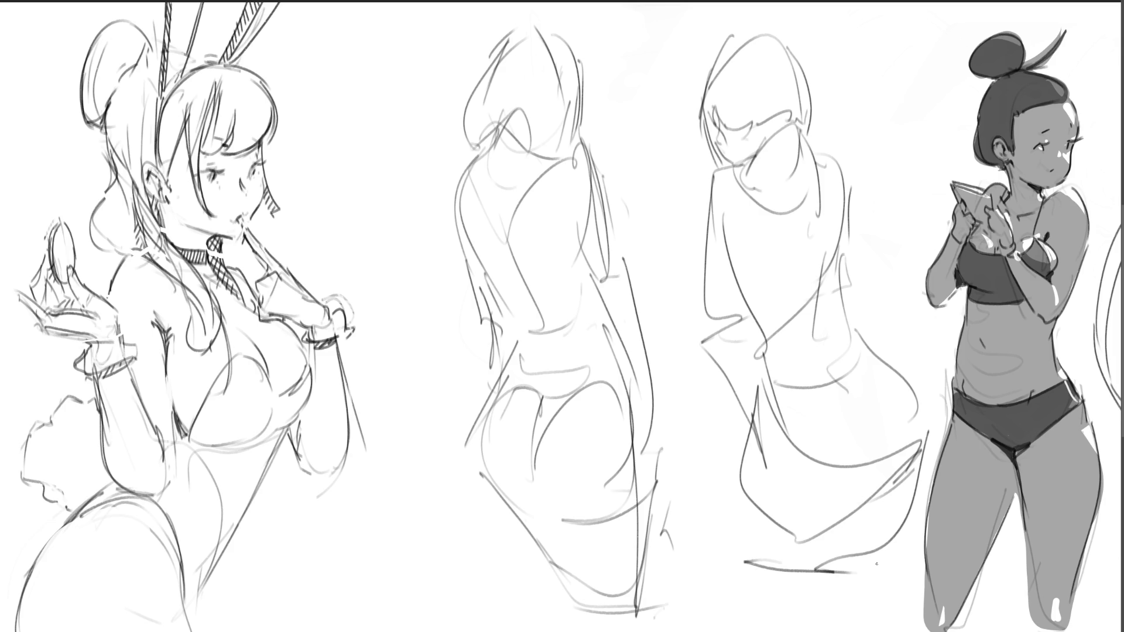
{"action": "key", "text": "ctrl+t"}
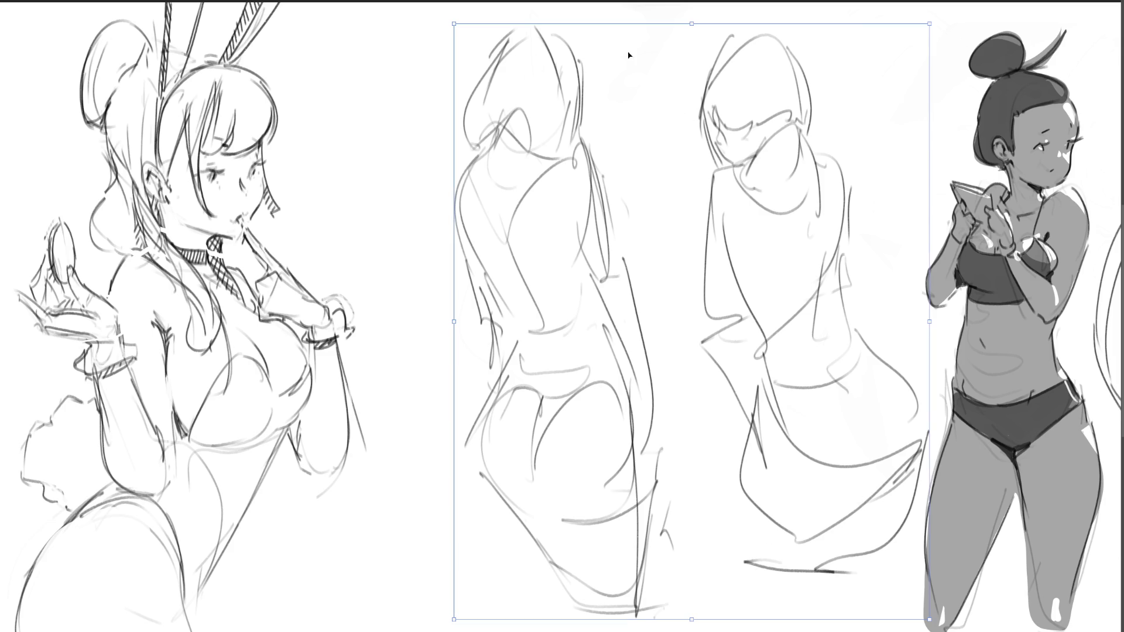
Shift both middle sketches left after undoing an accidental skew, then fade them with a lightening pass
{"action": "left_click_drag", "start_coordinate": [695, 29], "coordinate": [717, 23]}
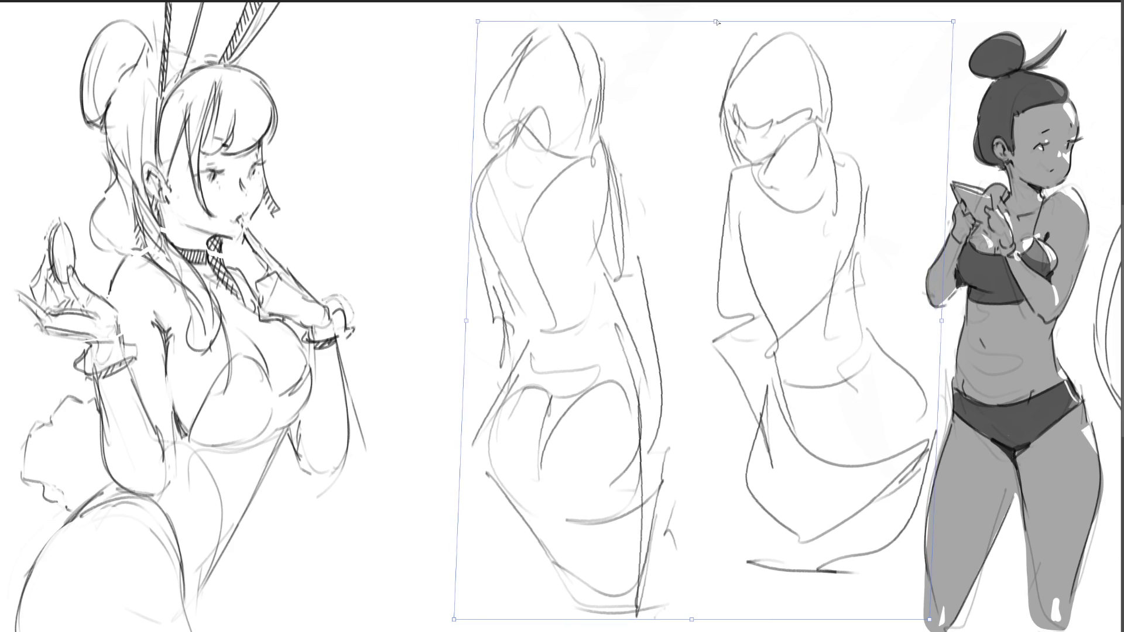
{"action": "key", "text": "ctrl+z"}
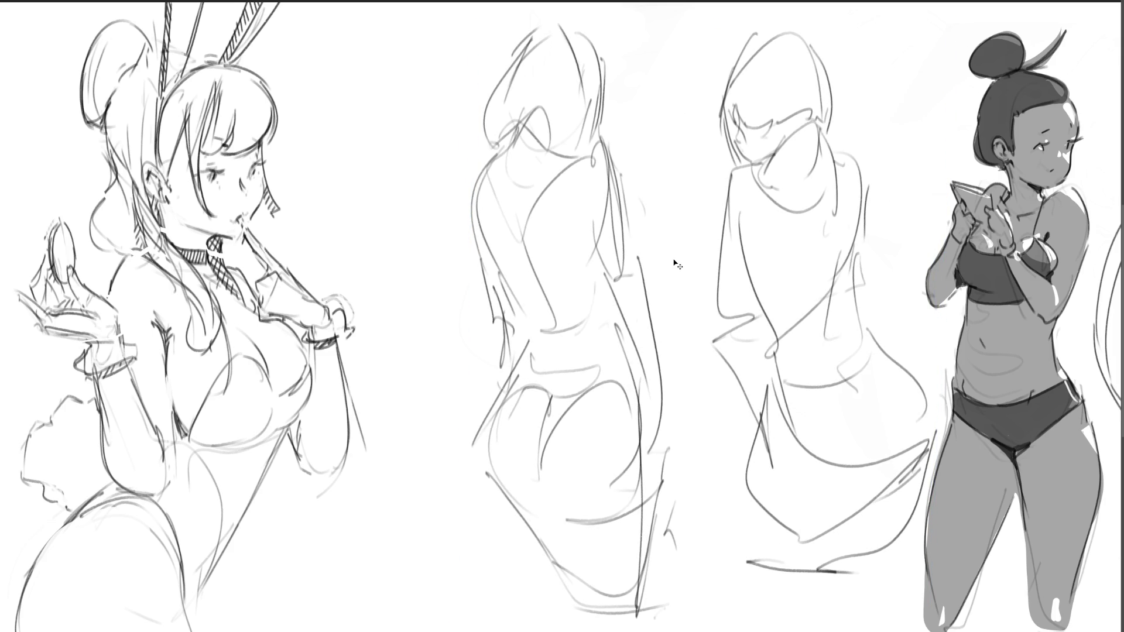
{"action": "mouse_move", "coordinate": [683, 295]}
{"action": "left_mouse_down"}
{"action": "mouse_move", "coordinate": [634, 290]}
{"action": "mouse_move", "coordinate": [613, 302]}
{"action": "left_mouse_up"}
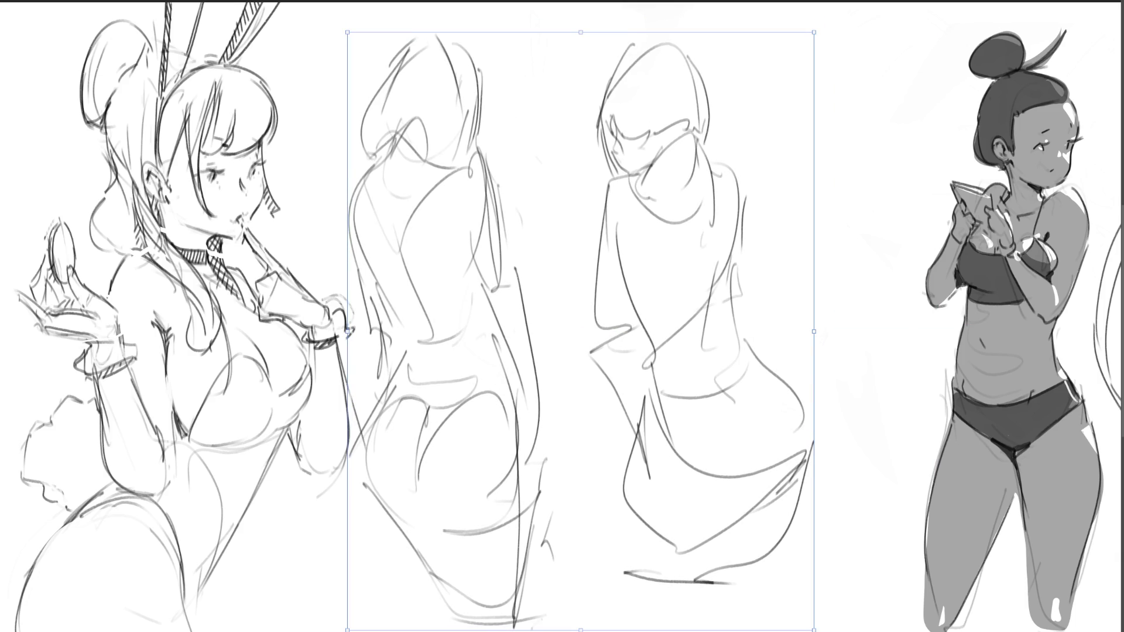
{"action": "key", "text": "Return"}
{"action": "mouse_move", "coordinate": [640, 138]}
{"action": "left_mouse_down"}
{"action": "mouse_move", "coordinate": [489, 251]}
{"action": "mouse_move", "coordinate": [494, 75]}
{"action": "mouse_move", "coordinate": [531, 436]}
{"action": "left_mouse_up"}
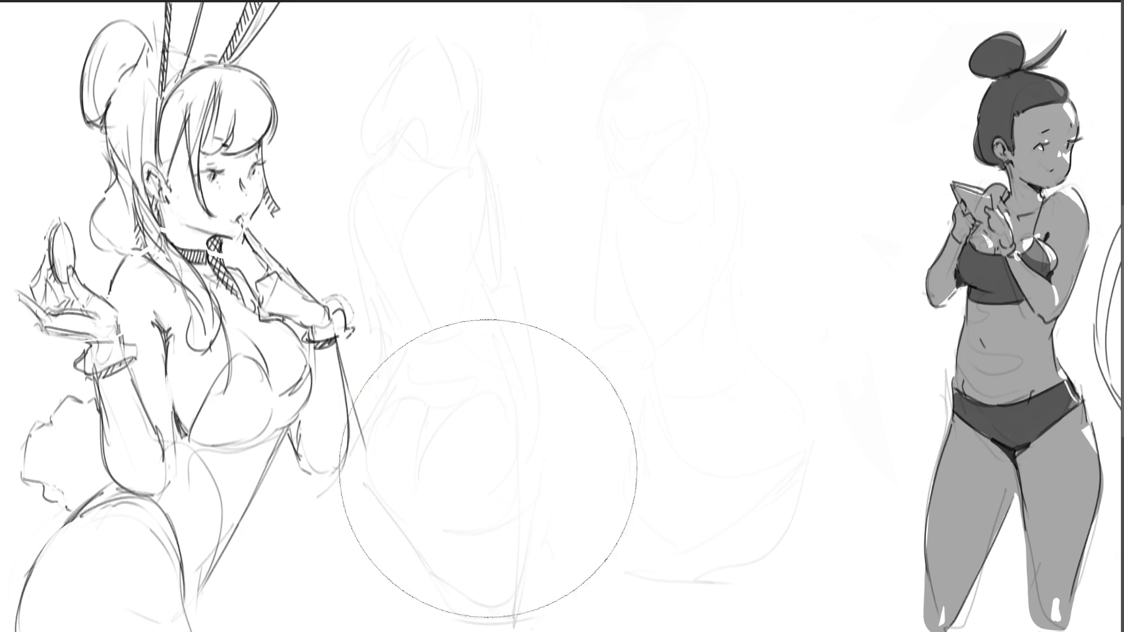
Restore the sketches, then ink the right figure's zig-zag collar, side line and shirt waist with a fine pen
{"action": "key", "text": "ctrl+z"}
{"action": "key", "text": "ctrl+z"}
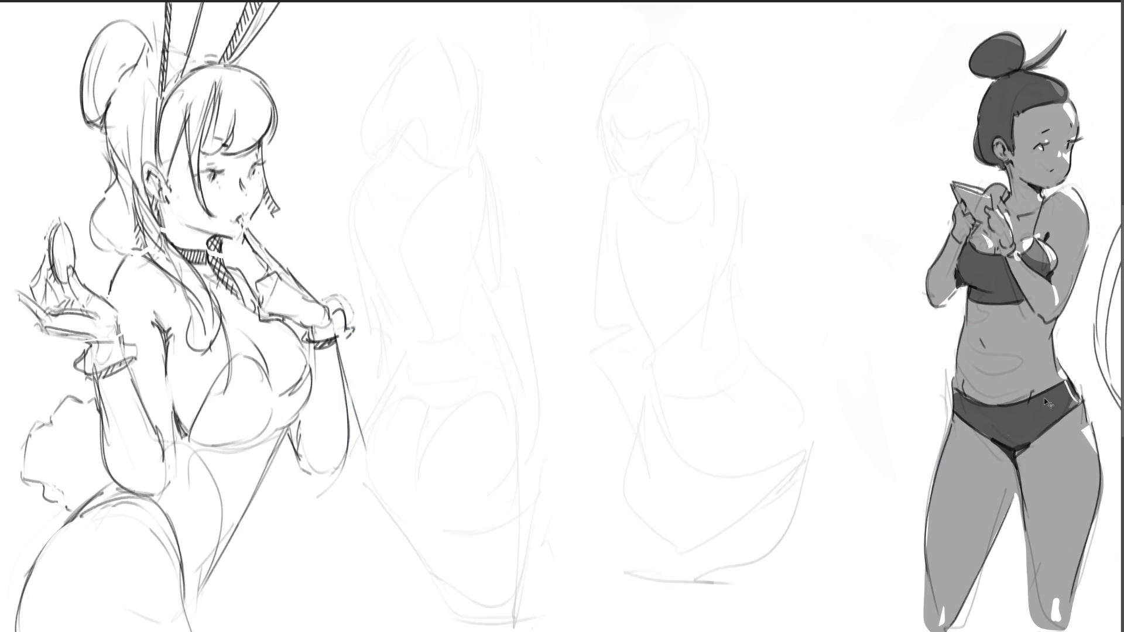
{"action": "key", "text": "b"}
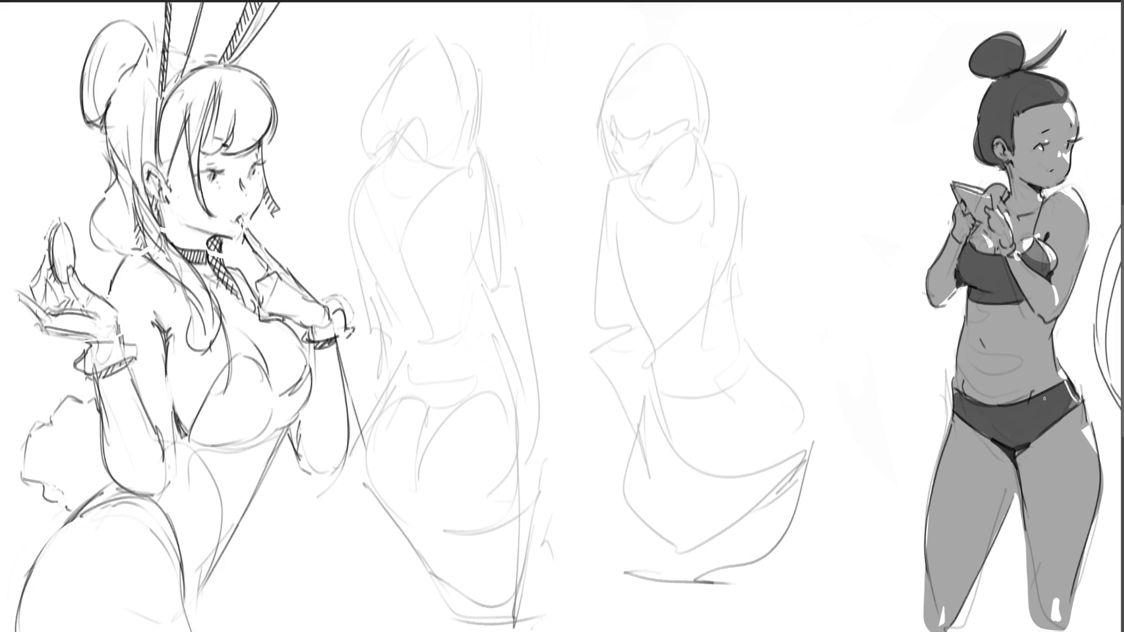
{"action": "mouse_move", "coordinate": [629, 173]}
{"action": "left_mouse_down"}
{"action": "mouse_move", "coordinate": [694, 128]}
{"action": "mouse_move", "coordinate": [712, 170]}
{"action": "mouse_move", "coordinate": [708, 224]}
{"action": "left_mouse_up"}
{"action": "mouse_move", "coordinate": [629, 176]}
{"action": "left_mouse_down"}
{"action": "mouse_move", "coordinate": [650, 179]}
{"action": "mouse_move", "coordinate": [664, 220]}
{"action": "mouse_move", "coordinate": [718, 208]}
{"action": "mouse_move", "coordinate": [710, 233]}
{"action": "mouse_move", "coordinate": [676, 179]}
{"action": "mouse_move", "coordinate": [664, 214]}
{"action": "mouse_move", "coordinate": [710, 218]}
{"action": "left_mouse_up"}
{"action": "mouse_move", "coordinate": [630, 176]}
{"action": "left_mouse_down"}
{"action": "mouse_move", "coordinate": [607, 175]}
{"action": "mouse_move", "coordinate": [585, 249]}
{"action": "mouse_move", "coordinate": [619, 257]}
{"action": "mouse_move", "coordinate": [617, 247]}
{"action": "mouse_move", "coordinate": [647, 364]}
{"action": "mouse_move", "coordinate": [727, 321]}
{"action": "left_mouse_up"}
{"action": "mouse_move", "coordinate": [732, 322]}
{"action": "left_mouse_down"}
{"action": "mouse_move", "coordinate": [758, 342]}
{"action": "mouse_move", "coordinate": [643, 367]}
{"action": "left_mouse_up"}
{"action": "left_click_drag", "start_coordinate": [732, 323], "coordinate": [762, 348]}
{"action": "mouse_move", "coordinate": [692, 309]}
{"action": "left_mouse_down"}
{"action": "mouse_move", "coordinate": [730, 281]}
{"action": "mouse_move", "coordinate": [756, 333]}
{"action": "mouse_move", "coordinate": [745, 337]}
{"action": "left_mouse_up"}
Ink the shirt's right side and back, the ribbed hem, shorts and legs
{"action": "left_click_drag", "start_coordinate": [735, 256], "coordinate": [729, 273]}
{"action": "left_click_drag", "start_coordinate": [724, 166], "coordinate": [749, 243]}
{"action": "left_click_drag", "start_coordinate": [656, 352], "coordinate": [749, 331]}
{"action": "left_click_drag", "start_coordinate": [770, 367], "coordinate": [810, 486]}
{"action": "left_click_drag", "start_coordinate": [629, 468], "coordinate": [619, 568]}
{"action": "left_click_drag", "start_coordinate": [673, 582], "coordinate": [749, 507]}
Ink the left arm with a fist and a shirt side line, undoing a stray arm stroke
{"action": "mouse_move", "coordinate": [590, 244]}
{"action": "left_mouse_down"}
{"action": "mouse_move", "coordinate": [597, 308]}
{"action": "mouse_move", "coordinate": [630, 324]}
{"action": "left_mouse_up"}
{"action": "mouse_move", "coordinate": [621, 258]}
{"action": "left_mouse_down"}
{"action": "mouse_move", "coordinate": [612, 302]}
{"action": "mouse_move", "coordinate": [643, 322]}
{"action": "left_mouse_up"}
{"action": "left_click_drag", "start_coordinate": [745, 250], "coordinate": [744, 295]}
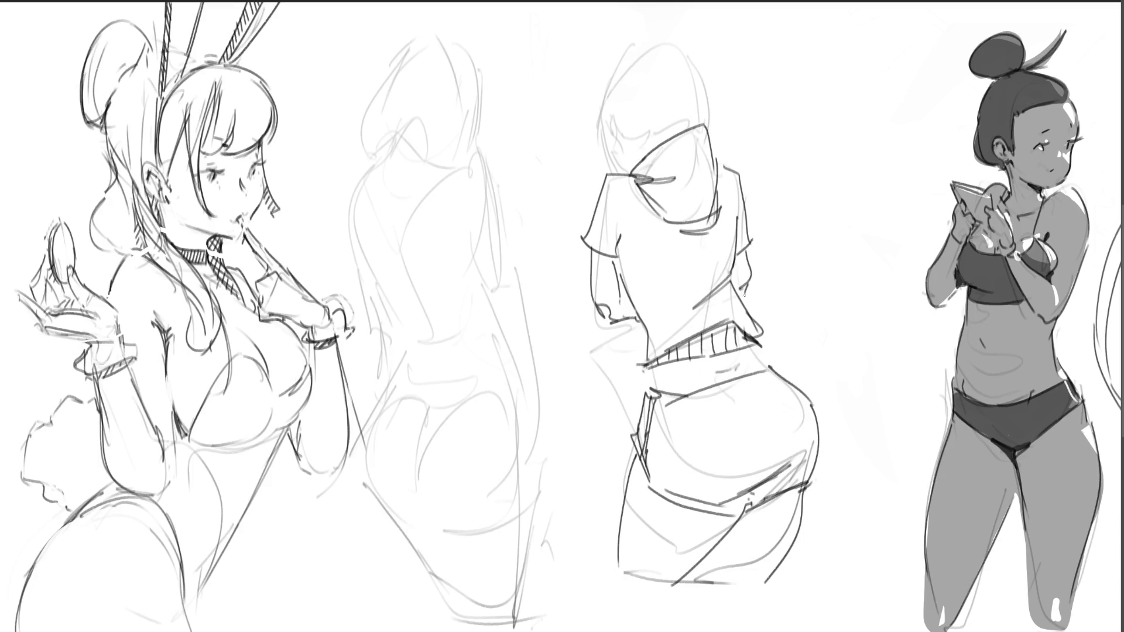
{"action": "left_click_drag", "start_coordinate": [588, 250], "coordinate": [590, 290]}
{"action": "key", "text": "ctrl+z"}
Ink the hood's top-left edge, the head's top outline and the hood edge by the ear
{"action": "mouse_move", "coordinate": [621, 134]}
{"action": "left_mouse_down"}
{"action": "mouse_move", "coordinate": [615, 107]}
{"action": "mouse_move", "coordinate": [620, 147]}
{"action": "mouse_move", "coordinate": [600, 100]}
{"action": "mouse_move", "coordinate": [621, 60]}
{"action": "mouse_move", "coordinate": [651, 130]}
{"action": "mouse_move", "coordinate": [635, 144]}
{"action": "mouse_move", "coordinate": [659, 140]}
{"action": "left_mouse_up"}
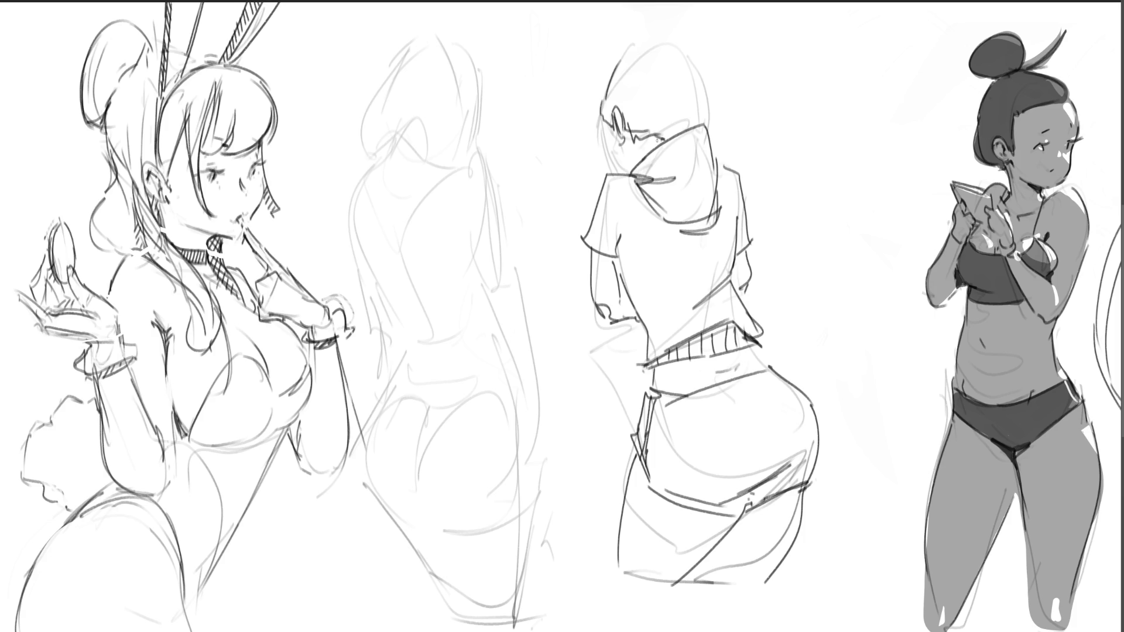
{"action": "mouse_move", "coordinate": [609, 82]}
{"action": "left_mouse_down"}
{"action": "mouse_move", "coordinate": [650, 39]}
{"action": "mouse_move", "coordinate": [696, 82]}
{"action": "mouse_move", "coordinate": [701, 125]}
{"action": "left_mouse_up"}
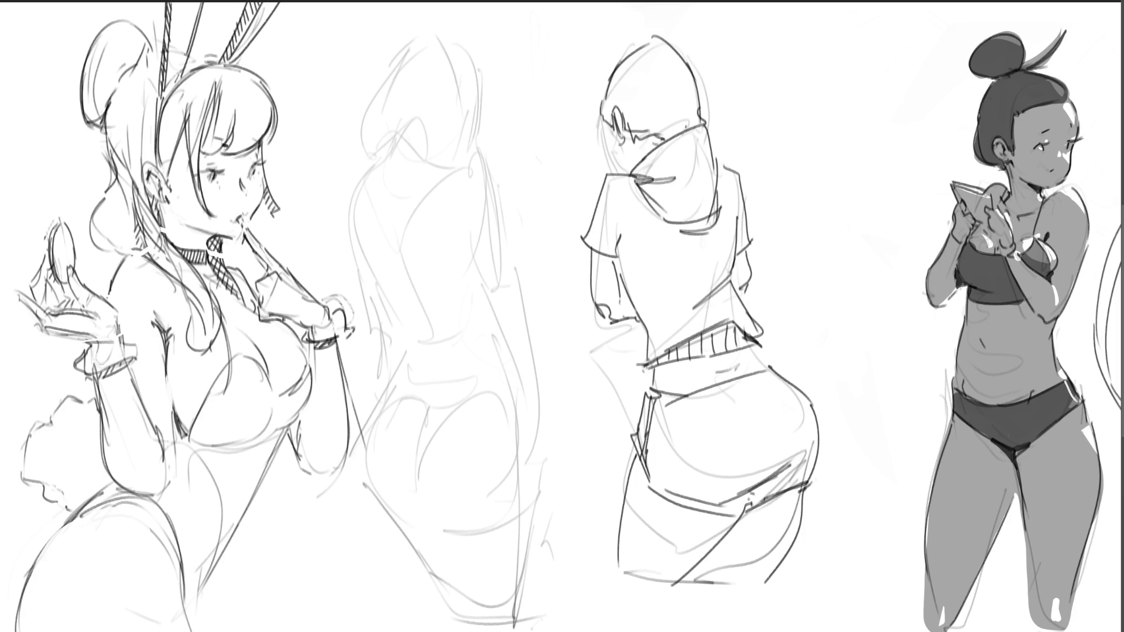
{"action": "left_click_drag", "start_coordinate": [608, 120], "coordinate": [605, 140]}
Add the hood's right edge and inner fold, and darken the waistband end
{"action": "left_click_drag", "start_coordinate": [713, 145], "coordinate": [717, 162]}
{"action": "left_click_drag", "start_coordinate": [676, 77], "coordinate": [696, 113]}
{"action": "left_click_drag", "start_coordinate": [751, 367], "coordinate": [769, 346]}
Draw a two-loop hair bow on the left figure and ink its head and hair outline
{"action": "mouse_move", "coordinate": [388, 144]}
{"action": "left_mouse_down"}
{"action": "mouse_move", "coordinate": [367, 127]}
{"action": "mouse_move", "coordinate": [384, 154]}
{"action": "mouse_move", "coordinate": [386, 145]}
{"action": "mouse_move", "coordinate": [368, 152]}
{"action": "mouse_move", "coordinate": [425, 120]}
{"action": "mouse_move", "coordinate": [424, 157]}
{"action": "left_mouse_up"}
{"action": "mouse_move", "coordinate": [394, 149]}
{"action": "left_mouse_down"}
{"action": "mouse_move", "coordinate": [425, 158]}
{"action": "mouse_move", "coordinate": [392, 145]}
{"action": "mouse_move", "coordinate": [410, 118]}
{"action": "mouse_move", "coordinate": [383, 146]}
{"action": "mouse_move", "coordinate": [373, 192]}
{"action": "mouse_move", "coordinate": [371, 204]}
{"action": "mouse_move", "coordinate": [397, 215]}
{"action": "mouse_move", "coordinate": [394, 161]}
{"action": "mouse_move", "coordinate": [430, 162]}
{"action": "left_mouse_up"}
{"action": "mouse_move", "coordinate": [380, 91]}
{"action": "left_mouse_down"}
{"action": "mouse_move", "coordinate": [358, 145]}
{"action": "mouse_move", "coordinate": [421, 41]}
{"action": "mouse_move", "coordinate": [421, 56]}
{"action": "mouse_move", "coordinate": [434, 45]}
{"action": "left_mouse_up"}
{"action": "mouse_move", "coordinate": [422, 34]}
{"action": "left_mouse_down"}
{"action": "mouse_move", "coordinate": [458, 33]}
{"action": "mouse_move", "coordinate": [482, 128]}
{"action": "left_mouse_up"}
{"action": "mouse_move", "coordinate": [480, 124]}
{"action": "left_mouse_down"}
{"action": "mouse_move", "coordinate": [444, 156]}
{"action": "mouse_move", "coordinate": [482, 142]}
{"action": "left_mouse_up"}
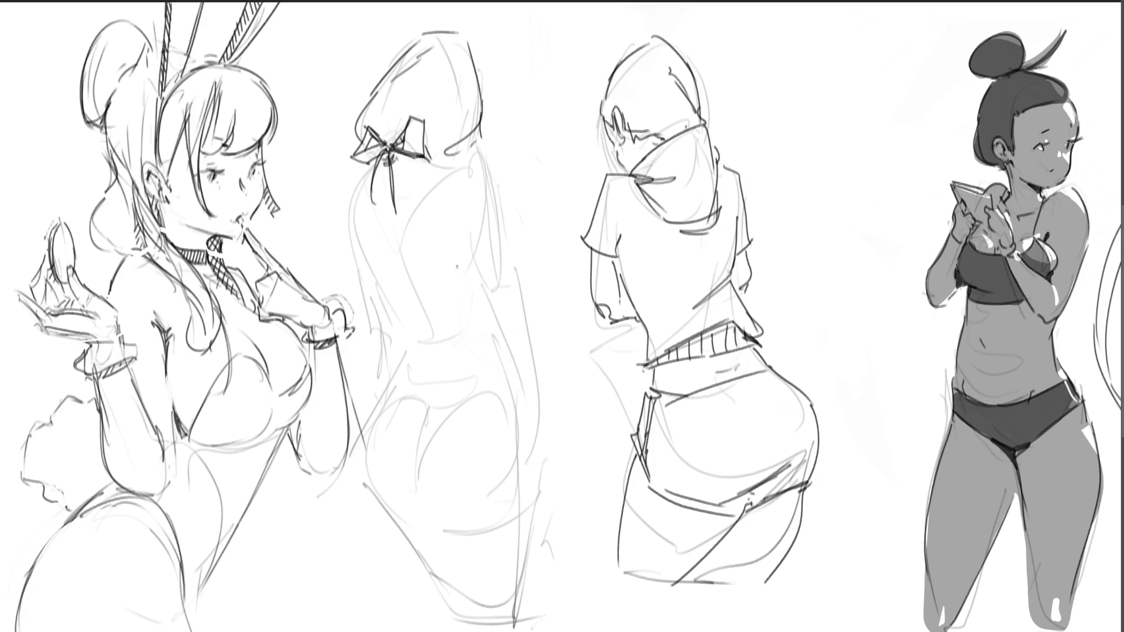
{"action": "mouse_move", "coordinate": [478, 80]}
{"action": "left_mouse_down"}
{"action": "mouse_move", "coordinate": [496, 170]}
{"action": "mouse_move", "coordinate": [477, 176]}
{"action": "mouse_move", "coordinate": [490, 237]}
{"action": "left_mouse_up"}
Ink the left figure's shoulder, back sides, lower back and a short waist line
{"action": "mouse_move", "coordinate": [375, 161]}
{"action": "left_mouse_down"}
{"action": "mouse_move", "coordinate": [354, 184]}
{"action": "mouse_move", "coordinate": [350, 219]}
{"action": "mouse_move", "coordinate": [429, 252]}
{"action": "left_mouse_up"}
{"action": "left_click_drag", "start_coordinate": [385, 187], "coordinate": [413, 296]}
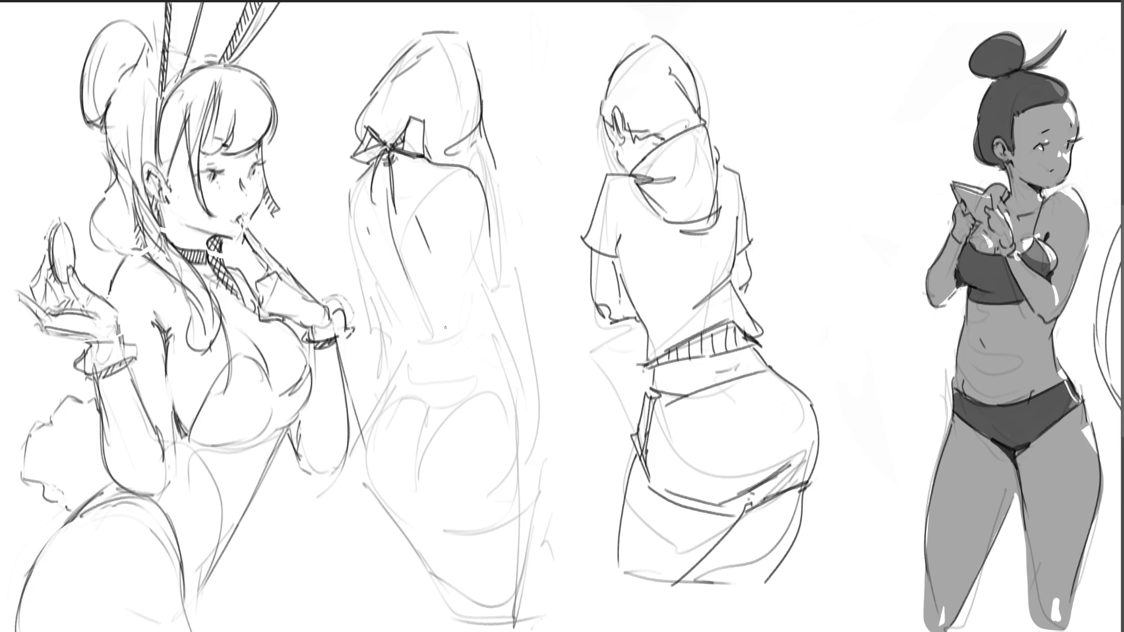
{"action": "mouse_move", "coordinate": [364, 253]}
{"action": "left_mouse_down"}
{"action": "mouse_move", "coordinate": [405, 333]}
{"action": "mouse_move", "coordinate": [480, 325]}
{"action": "mouse_move", "coordinate": [493, 341]}
{"action": "left_mouse_up"}
{"action": "mouse_move", "coordinate": [462, 344]}
{"action": "left_mouse_down"}
{"action": "mouse_move", "coordinate": [498, 346]}
{"action": "mouse_move", "coordinate": [506, 507]}
{"action": "left_mouse_up"}
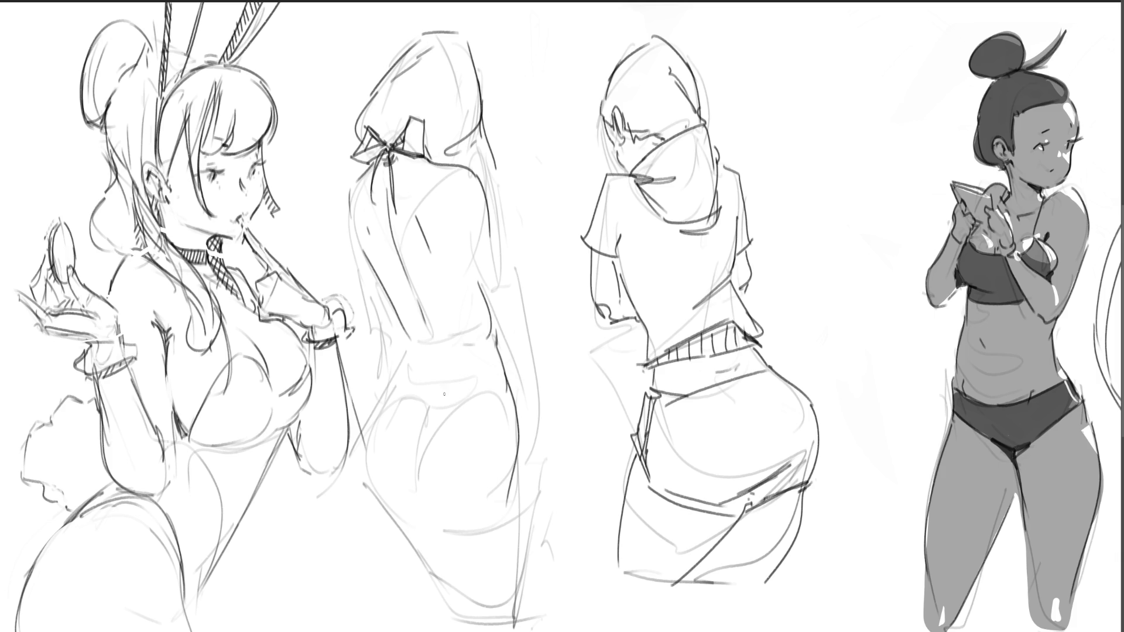
{"action": "left_click_drag", "start_coordinate": [414, 388], "coordinate": [452, 378]}
Ink the bunny girl's waistband, its under-curve and the right hip and thigh
{"action": "mouse_move", "coordinate": [408, 339]}
{"action": "left_mouse_down"}
{"action": "mouse_move", "coordinate": [412, 362]}
{"action": "mouse_move", "coordinate": [507, 389]}
{"action": "left_mouse_up"}
{"action": "left_click_drag", "start_coordinate": [433, 424], "coordinate": [495, 388]}
{"action": "left_click_drag", "start_coordinate": [393, 378], "coordinate": [393, 396]}
{"action": "mouse_move", "coordinate": [506, 386]}
{"action": "left_mouse_down"}
{"action": "mouse_move", "coordinate": [530, 451]}
{"action": "mouse_move", "coordinate": [531, 515]}
{"action": "left_mouse_up"}
Ink the right and left outlines of the torso and hips
{"action": "left_click_drag", "start_coordinate": [494, 292], "coordinate": [501, 319]}
{"action": "left_click_drag", "start_coordinate": [498, 233], "coordinate": [501, 249]}
{"action": "left_click_drag", "start_coordinate": [501, 247], "coordinate": [511, 321]}
{"action": "left_click_drag", "start_coordinate": [461, 248], "coordinate": [505, 328]}
{"action": "left_click_drag", "start_coordinate": [516, 321], "coordinate": [519, 352]}
{"action": "left_click_drag", "start_coordinate": [348, 197], "coordinate": [358, 296]}
{"action": "mouse_move", "coordinate": [369, 295]}
{"action": "left_mouse_down"}
{"action": "mouse_move", "coordinate": [376, 314]}
{"action": "mouse_move", "coordinate": [361, 360]}
{"action": "left_mouse_up"}
{"action": "mouse_move", "coordinate": [361, 362]}
{"action": "left_mouse_down"}
{"action": "mouse_move", "coordinate": [378, 405]}
{"action": "mouse_move", "coordinate": [385, 514]}
{"action": "left_mouse_up"}
Ink the inner hip curve and both edges of the thighs
{"action": "left_click_drag", "start_coordinate": [448, 410], "coordinate": [417, 511]}
{"action": "left_click_drag", "start_coordinate": [523, 422], "coordinate": [512, 505]}
{"action": "left_click_drag", "start_coordinate": [531, 470], "coordinate": [510, 606]}
{"action": "left_click_drag", "start_coordinate": [445, 536], "coordinate": [500, 539]}
{"action": "left_click_drag", "start_coordinate": [536, 529], "coordinate": [521, 630]}
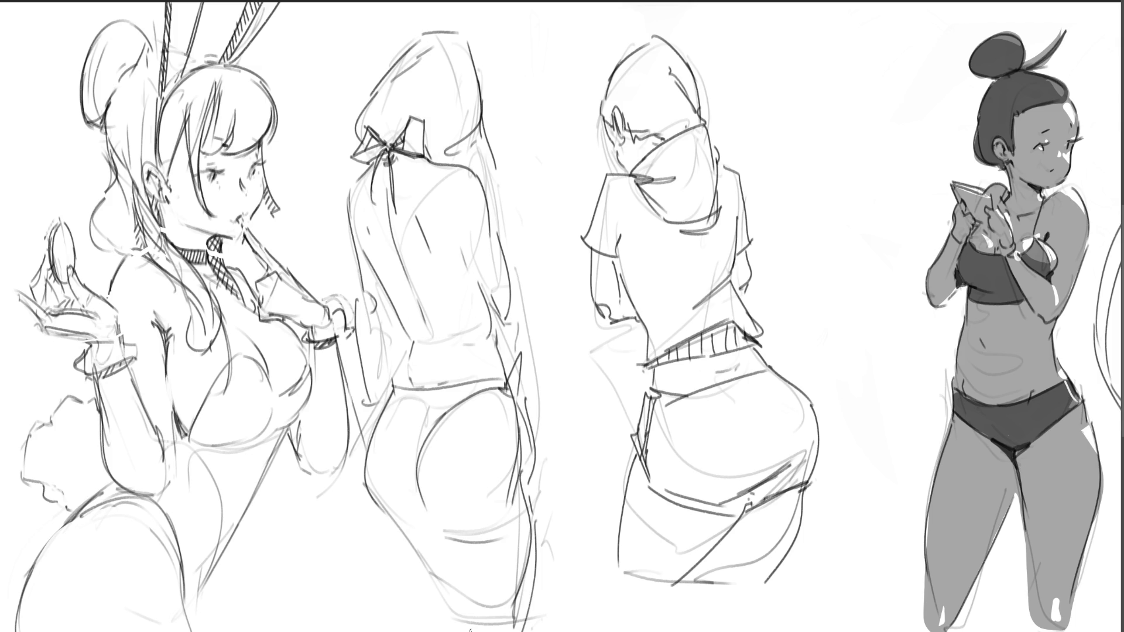
{"action": "left_click_drag", "start_coordinate": [423, 526], "coordinate": [485, 621]}
Undo a stray wavy shoulder strand, then soft-erase both middle figures to faint grey
{"action": "mouse_move", "coordinate": [727, 153]}
{"action": "left_mouse_down"}
{"action": "mouse_move", "coordinate": [755, 189]}
{"action": "mouse_move", "coordinate": [784, 190]}
{"action": "mouse_move", "coordinate": [796, 142]}
{"action": "mouse_move", "coordinate": [843, 73]}
{"action": "mouse_move", "coordinate": [886, 83]}
{"action": "left_mouse_up"}
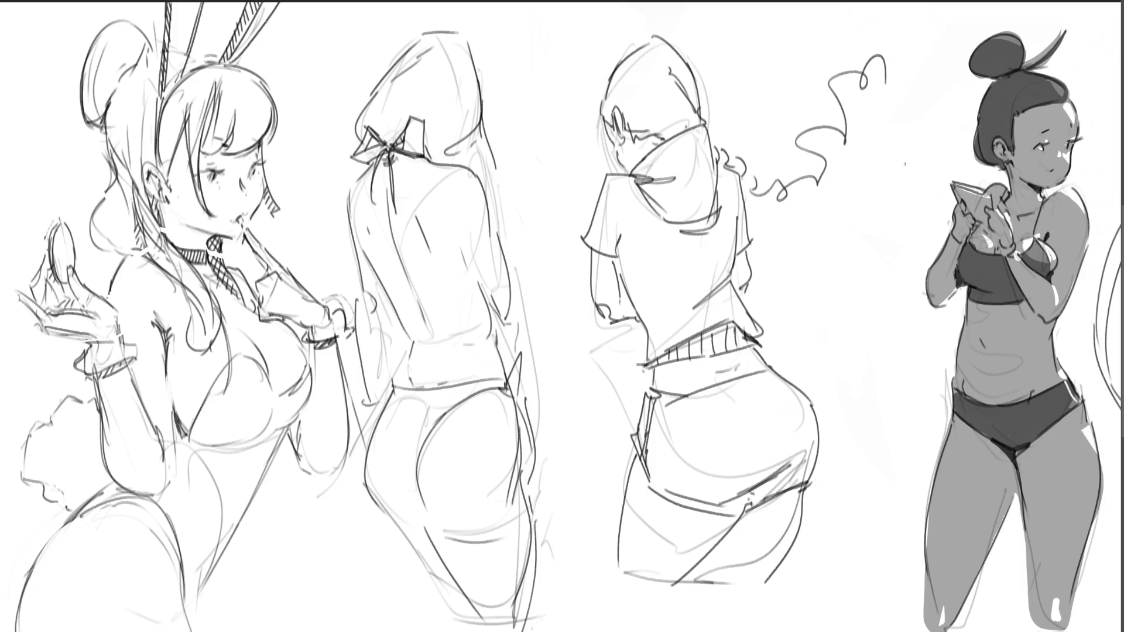
{"action": "key", "text": "ctrl+z"}
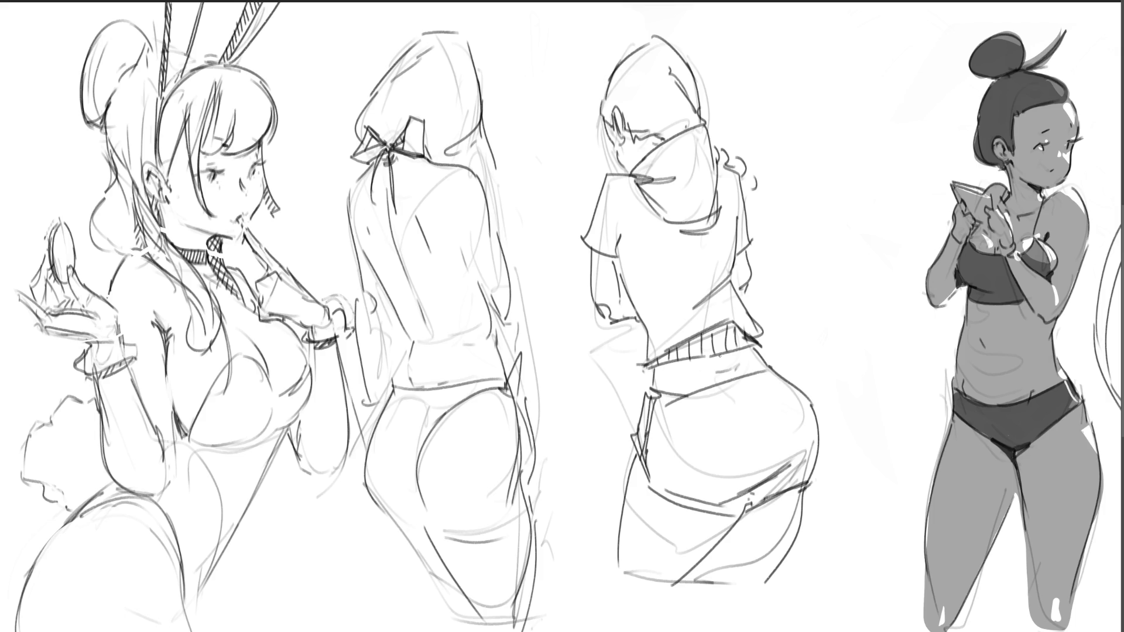
{"action": "mouse_move", "coordinate": [681, 316]}
{"action": "left_mouse_down"}
{"action": "mouse_move", "coordinate": [727, 188]}
{"action": "mouse_move", "coordinate": [439, 364]}
{"action": "mouse_move", "coordinate": [865, 539]}
{"action": "mouse_move", "coordinate": [645, 180]}
{"action": "mouse_move", "coordinate": [697, 401]}
{"action": "mouse_move", "coordinate": [477, 301]}
{"action": "mouse_move", "coordinate": [474, 50]}
{"action": "mouse_move", "coordinate": [477, 536]}
{"action": "mouse_move", "coordinate": [708, 476]}
{"action": "left_mouse_up"}
{"action": "key", "text": "e"}
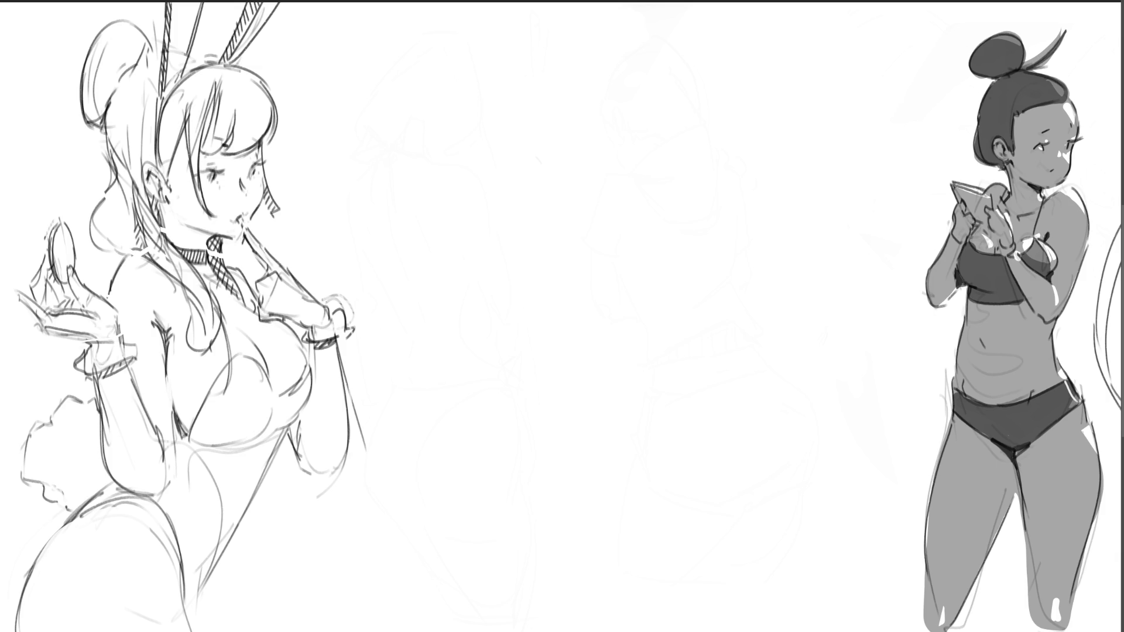
Rough out a new head shape with chin, diagonal line and small face marks
{"action": "left_click_drag", "start_coordinate": [505, 128], "coordinate": [515, 165]}
{"action": "mouse_move", "coordinate": [503, 137]}
{"action": "left_mouse_down"}
{"action": "mouse_move", "coordinate": [562, 70]}
{"action": "mouse_move", "coordinate": [575, 144]}
{"action": "left_mouse_up"}
{"action": "left_click_drag", "start_coordinate": [516, 172], "coordinate": [542, 182]}
{"action": "left_click_drag", "start_coordinate": [504, 105], "coordinate": [545, 56]}
{"action": "left_click_drag", "start_coordinate": [577, 53], "coordinate": [598, 174]}
{"action": "mouse_move", "coordinate": [575, 178]}
{"action": "left_mouse_down"}
{"action": "mouse_move", "coordinate": [550, 175]}
{"action": "mouse_move", "coordinate": [597, 151]}
{"action": "left_mouse_up"}
{"action": "left_click_drag", "start_coordinate": [601, 135], "coordinate": [633, 93]}
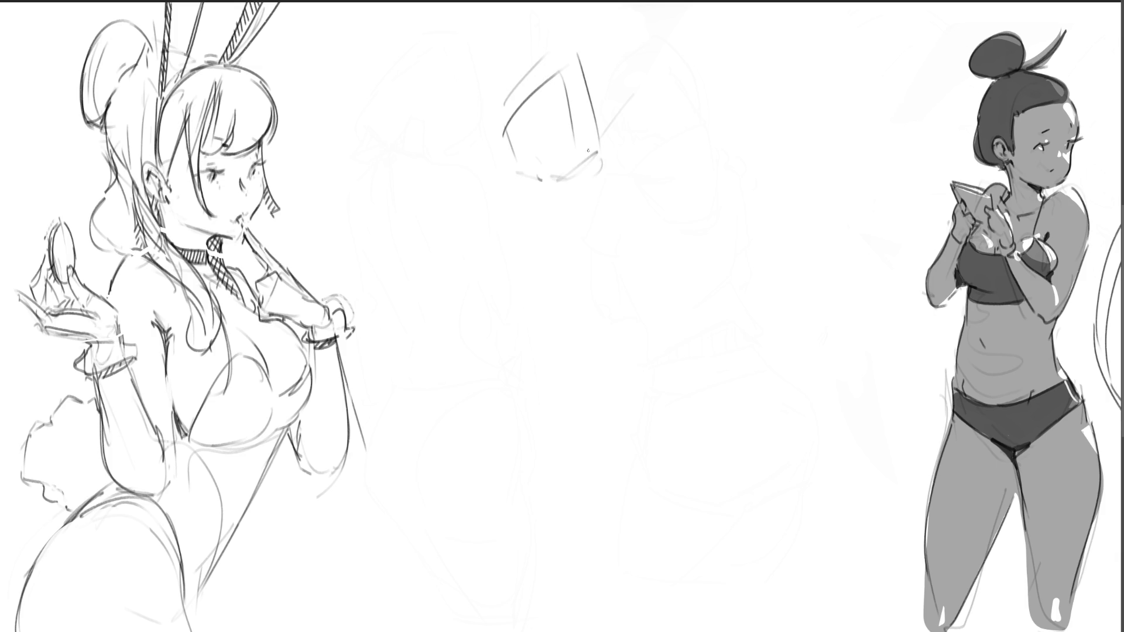
{"action": "left_click_drag", "start_coordinate": [550, 125], "coordinate": [562, 110]}
{"action": "left_click_drag", "start_coordinate": [563, 111], "coordinate": [572, 123]}
{"action": "mouse_move", "coordinate": [512, 100]}
{"action": "left_mouse_down"}
{"action": "mouse_move", "coordinate": [511, 141]}
{"action": "mouse_move", "coordinate": [532, 148]}
{"action": "mouse_move", "coordinate": [527, 139]}
{"action": "left_mouse_up"}
Sketch the glasses and a darkened eye, with short strokes around the face
{"action": "mouse_move", "coordinate": [539, 86]}
{"action": "left_mouse_down"}
{"action": "mouse_move", "coordinate": [564, 151]}
{"action": "mouse_move", "coordinate": [561, 117]}
{"action": "left_mouse_up"}
{"action": "left_click_drag", "start_coordinate": [560, 121], "coordinate": [559, 134]}
{"action": "left_click_drag", "start_coordinate": [505, 87], "coordinate": [531, 58]}
{"action": "left_click_drag", "start_coordinate": [528, 157], "coordinate": [554, 165]}
{"action": "left_click_drag", "start_coordinate": [626, 96], "coordinate": [616, 115]}
{"action": "left_click_drag", "start_coordinate": [611, 108], "coordinate": [603, 127]}
Sketch the hair curves, head outline, curls and a sweeping body stroke
{"action": "left_click_drag", "start_coordinate": [514, 45], "coordinate": [503, 75]}
{"action": "mouse_move", "coordinate": [462, 40]}
{"action": "left_mouse_down"}
{"action": "mouse_move", "coordinate": [442, 70]}
{"action": "mouse_move", "coordinate": [570, 45]}
{"action": "left_mouse_up"}
{"action": "left_click_drag", "start_coordinate": [534, 2], "coordinate": [565, 42]}
{"action": "mouse_move", "coordinate": [604, 3]}
{"action": "left_mouse_down"}
{"action": "mouse_move", "coordinate": [622, 79]}
{"action": "mouse_move", "coordinate": [682, 68]}
{"action": "mouse_move", "coordinate": [620, 138]}
{"action": "left_mouse_up"}
{"action": "left_click_drag", "start_coordinate": [591, 149], "coordinate": [547, 164]}
{"action": "mouse_move", "coordinate": [471, 170]}
{"action": "left_mouse_down"}
{"action": "mouse_move", "coordinate": [398, 146]}
{"action": "mouse_move", "coordinate": [503, 214]}
{"action": "mouse_move", "coordinate": [613, 166]}
{"action": "mouse_move", "coordinate": [548, 319]}
{"action": "mouse_move", "coordinate": [556, 265]}
{"action": "left_mouse_up"}
Sketch the neck and shoulder line, loose torso lines and strokes right of the head
{"action": "mouse_move", "coordinate": [627, 240]}
{"action": "left_mouse_down"}
{"action": "mouse_move", "coordinate": [726, 270]}
{"action": "mouse_move", "coordinate": [702, 301]}
{"action": "left_mouse_up"}
{"action": "left_click_drag", "start_coordinate": [381, 214], "coordinate": [588, 275]}
{"action": "left_click_drag", "start_coordinate": [387, 246], "coordinate": [518, 234]}
{"action": "mouse_move", "coordinate": [383, 219]}
{"action": "left_mouse_down"}
{"action": "mouse_move", "coordinate": [639, 304]}
{"action": "mouse_move", "coordinate": [658, 280]}
{"action": "left_mouse_up"}
{"action": "mouse_move", "coordinate": [645, 143]}
{"action": "left_mouse_down"}
{"action": "mouse_move", "coordinate": [668, 342]}
{"action": "mouse_move", "coordinate": [703, 381]}
{"action": "left_mouse_up"}
{"action": "left_click_drag", "start_coordinate": [646, 352], "coordinate": [767, 275]}
{"action": "mouse_move", "coordinate": [685, 208]}
{"action": "left_mouse_down"}
{"action": "mouse_move", "coordinate": [698, 317]}
{"action": "mouse_move", "coordinate": [638, 363]}
{"action": "mouse_move", "coordinate": [556, 337]}
{"action": "mouse_move", "coordinate": [468, 392]}
{"action": "mouse_move", "coordinate": [471, 421]}
{"action": "mouse_move", "coordinate": [603, 351]}
{"action": "mouse_move", "coordinate": [576, 500]}
{"action": "mouse_move", "coordinate": [486, 536]}
{"action": "left_mouse_up"}
Rough out the lower body with long diagonal strokes
{"action": "mouse_move", "coordinate": [576, 504]}
{"action": "left_mouse_down"}
{"action": "mouse_move", "coordinate": [644, 497]}
{"action": "mouse_move", "coordinate": [448, 553]}
{"action": "left_mouse_up"}
{"action": "left_click_drag", "start_coordinate": [563, 530], "coordinate": [660, 511]}
{"action": "left_click_drag", "start_coordinate": [674, 484], "coordinate": [726, 542]}
{"action": "mouse_move", "coordinate": [626, 389]}
{"action": "left_mouse_down"}
{"action": "mouse_move", "coordinate": [737, 544]}
{"action": "mouse_move", "coordinate": [653, 577]}
{"action": "left_mouse_up"}
{"action": "left_click_drag", "start_coordinate": [455, 468], "coordinate": [456, 608]}
{"action": "mouse_move", "coordinate": [457, 609]}
{"action": "left_mouse_down"}
{"action": "mouse_move", "coordinate": [487, 574]}
{"action": "mouse_move", "coordinate": [799, 567]}
{"action": "left_mouse_up"}
Add a small oval and top-right loop, then fade the scribble to light grey
{"action": "mouse_move", "coordinate": [754, 450]}
{"action": "left_mouse_down"}
{"action": "mouse_move", "coordinate": [735, 465]}
{"action": "mouse_move", "coordinate": [768, 454]}
{"action": "left_mouse_up"}
{"action": "left_click_drag", "start_coordinate": [705, 122], "coordinate": [783, 143]}
{"action": "left_click_drag", "start_coordinate": [770, 106], "coordinate": [790, 130]}
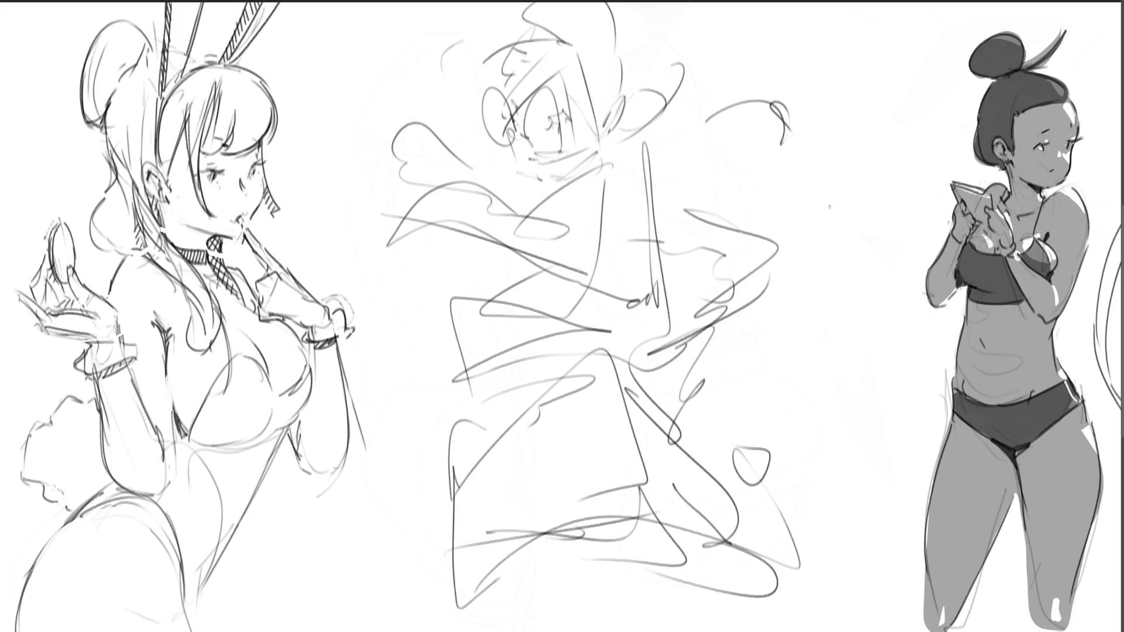
{"action": "mouse_move", "coordinate": [765, 276]}
{"action": "left_mouse_down"}
{"action": "mouse_move", "coordinate": [527, 351]}
{"action": "mouse_move", "coordinate": [586, 527]}
{"action": "left_mouse_up"}
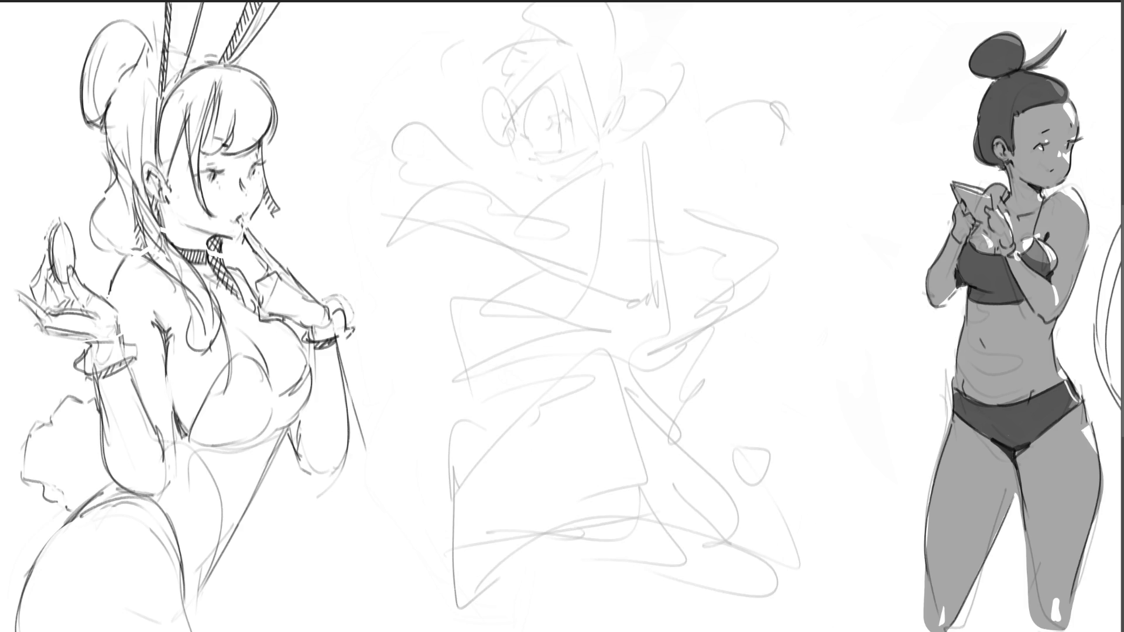
Ink the middle sketch's eyelid, jaw, hair with right-side curls, and neck line
{"action": "mouse_move", "coordinate": [557, 116]}
{"action": "left_mouse_down"}
{"action": "mouse_move", "coordinate": [570, 122]}
{"action": "mouse_move", "coordinate": [541, 119]}
{"action": "mouse_move", "coordinate": [562, 112]}
{"action": "mouse_move", "coordinate": [554, 83]}
{"action": "mouse_move", "coordinate": [514, 116]}
{"action": "mouse_move", "coordinate": [531, 175]}
{"action": "mouse_move", "coordinate": [574, 176]}
{"action": "left_mouse_up"}
{"action": "mouse_move", "coordinate": [599, 145]}
{"action": "left_mouse_down"}
{"action": "mouse_move", "coordinate": [594, 159]}
{"action": "mouse_move", "coordinate": [605, 121]}
{"action": "mouse_move", "coordinate": [548, 50]}
{"action": "mouse_move", "coordinate": [511, 72]}
{"action": "mouse_move", "coordinate": [472, 69]}
{"action": "mouse_move", "coordinate": [536, 54]}
{"action": "left_mouse_up"}
{"action": "mouse_move", "coordinate": [561, 44]}
{"action": "left_mouse_down"}
{"action": "mouse_move", "coordinate": [580, 44]}
{"action": "mouse_move", "coordinate": [551, 10]}
{"action": "left_mouse_up"}
{"action": "left_click_drag", "start_coordinate": [630, 21], "coordinate": [654, 91]}
{"action": "mouse_move", "coordinate": [649, 100]}
{"action": "left_mouse_down"}
{"action": "mouse_move", "coordinate": [631, 128]}
{"action": "mouse_move", "coordinate": [730, 97]}
{"action": "left_mouse_up"}
{"action": "left_click_drag", "start_coordinate": [726, 102], "coordinate": [728, 125]}
{"action": "mouse_move", "coordinate": [606, 155]}
{"action": "left_mouse_down"}
{"action": "mouse_move", "coordinate": [594, 194]}
{"action": "mouse_move", "coordinate": [544, 211]}
{"action": "mouse_move", "coordinate": [661, 208]}
{"action": "mouse_move", "coordinate": [668, 234]}
{"action": "left_mouse_up"}
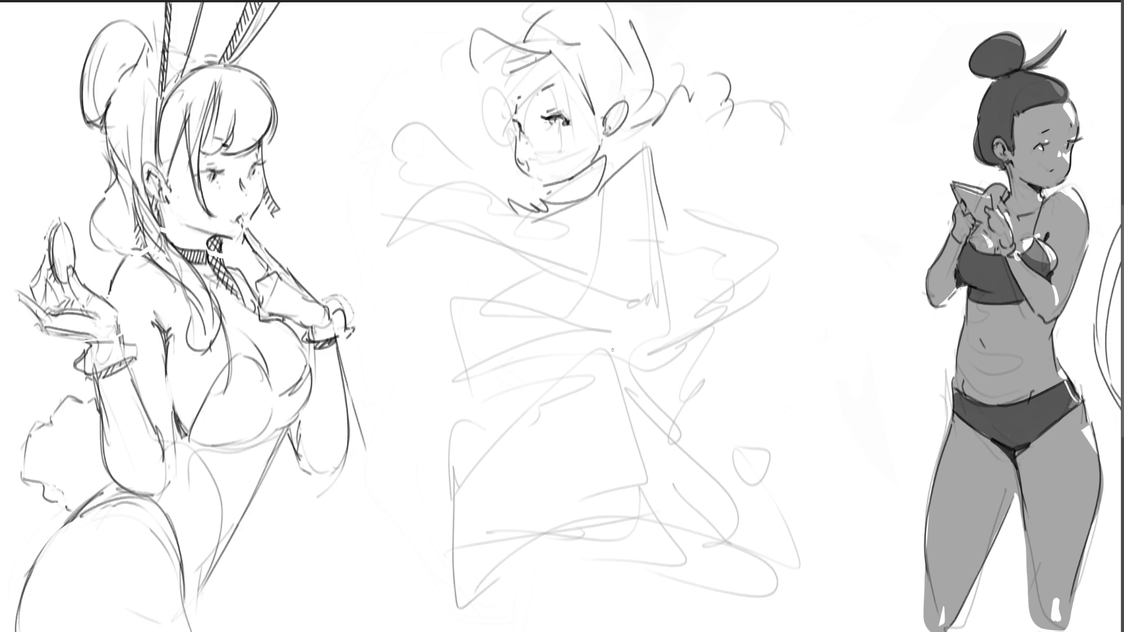
Ink the pointed collar, shoulder line and a raised pointed shape on the chest
{"action": "left_click_drag", "start_coordinate": [463, 157], "coordinate": [495, 223]}
{"action": "left_click_drag", "start_coordinate": [457, 157], "coordinate": [506, 187]}
{"action": "left_click_drag", "start_coordinate": [511, 199], "coordinate": [511, 229]}
{"action": "mouse_move", "coordinate": [474, 171]}
{"action": "left_mouse_down"}
{"action": "mouse_move", "coordinate": [413, 217]}
{"action": "mouse_move", "coordinate": [503, 238]}
{"action": "left_mouse_up"}
{"action": "left_click_drag", "start_coordinate": [387, 222], "coordinate": [547, 283]}
{"action": "mouse_move", "coordinate": [500, 241]}
{"action": "left_mouse_down"}
{"action": "mouse_move", "coordinate": [579, 296]}
{"action": "mouse_move", "coordinate": [603, 290]}
{"action": "mouse_move", "coordinate": [606, 305]}
{"action": "mouse_move", "coordinate": [572, 234]}
{"action": "mouse_move", "coordinate": [618, 275]}
{"action": "mouse_move", "coordinate": [644, 326]}
{"action": "left_mouse_up"}
{"action": "mouse_move", "coordinate": [588, 266]}
{"action": "left_mouse_down"}
{"action": "mouse_move", "coordinate": [615, 281]}
{"action": "mouse_move", "coordinate": [644, 325]}
{"action": "mouse_move", "coordinate": [661, 328]}
{"action": "mouse_move", "coordinate": [667, 374]}
{"action": "mouse_move", "coordinate": [666, 338]}
{"action": "mouse_move", "coordinate": [688, 378]}
{"action": "left_mouse_up"}
Ink the arm and hand with long diagonals across the body
{"action": "left_click_drag", "start_coordinate": [679, 316], "coordinate": [656, 346]}
{"action": "left_click_drag", "start_coordinate": [653, 176], "coordinate": [744, 260]}
{"action": "mouse_move", "coordinate": [652, 245]}
{"action": "left_mouse_down"}
{"action": "mouse_move", "coordinate": [700, 269]}
{"action": "mouse_move", "coordinate": [746, 266]}
{"action": "mouse_move", "coordinate": [662, 339]}
{"action": "left_mouse_up"}
{"action": "left_click_drag", "start_coordinate": [752, 266], "coordinate": [670, 340]}
{"action": "mouse_move", "coordinate": [723, 307]}
{"action": "left_mouse_down"}
{"action": "mouse_move", "coordinate": [659, 371]}
{"action": "mouse_move", "coordinate": [831, 487]}
{"action": "left_mouse_up"}
{"action": "mouse_move", "coordinate": [652, 371]}
{"action": "left_mouse_down"}
{"action": "mouse_move", "coordinate": [872, 553]}
{"action": "mouse_move", "coordinate": [837, 603]}
{"action": "mouse_move", "coordinate": [834, 582]}
{"action": "mouse_move", "coordinate": [673, 387]}
{"action": "left_mouse_up"}
{"action": "left_click_drag", "start_coordinate": [648, 251], "coordinate": [648, 281]}
{"action": "mouse_move", "coordinate": [649, 252]}
{"action": "left_mouse_down"}
{"action": "mouse_move", "coordinate": [603, 290]}
{"action": "mouse_move", "coordinate": [621, 276]}
{"action": "left_mouse_up"}
Ink the torso details, a looping waistline curve and the leg lines
{"action": "mouse_move", "coordinate": [491, 231]}
{"action": "left_mouse_down"}
{"action": "mouse_move", "coordinate": [539, 221]}
{"action": "mouse_move", "coordinate": [486, 290]}
{"action": "left_mouse_up"}
{"action": "mouse_move", "coordinate": [484, 251]}
{"action": "left_mouse_down"}
{"action": "mouse_move", "coordinate": [448, 281]}
{"action": "mouse_move", "coordinate": [580, 305]}
{"action": "mouse_move", "coordinate": [452, 358]}
{"action": "mouse_move", "coordinate": [423, 319]}
{"action": "mouse_move", "coordinate": [632, 337]}
{"action": "left_mouse_up"}
{"action": "mouse_move", "coordinate": [632, 328]}
{"action": "left_mouse_down"}
{"action": "mouse_move", "coordinate": [612, 354]}
{"action": "mouse_move", "coordinate": [469, 409]}
{"action": "mouse_move", "coordinate": [586, 381]}
{"action": "mouse_move", "coordinate": [462, 433]}
{"action": "mouse_move", "coordinate": [441, 578]}
{"action": "mouse_move", "coordinate": [509, 588]}
{"action": "left_mouse_up"}
{"action": "left_click_drag", "start_coordinate": [457, 460], "coordinate": [487, 606]}
{"action": "left_click_drag", "start_coordinate": [486, 441], "coordinate": [531, 579]}
Ink the long hem line, lower-body diagonals, zigzag hem and short bottom strokes
{"action": "left_click_drag", "start_coordinate": [530, 571], "coordinate": [689, 566]}
{"action": "left_click_drag", "start_coordinate": [596, 426], "coordinate": [689, 567]}
{"action": "mouse_move", "coordinate": [609, 370]}
{"action": "left_mouse_down"}
{"action": "mouse_move", "coordinate": [744, 539]}
{"action": "mouse_move", "coordinate": [614, 579]}
{"action": "mouse_move", "coordinate": [685, 631]}
{"action": "left_mouse_up"}
{"action": "left_click_drag", "start_coordinate": [732, 548], "coordinate": [774, 631]}
{"action": "left_click_drag", "start_coordinate": [456, 599], "coordinate": [449, 631]}
{"action": "left_click_drag", "start_coordinate": [576, 597], "coordinate": [570, 625]}
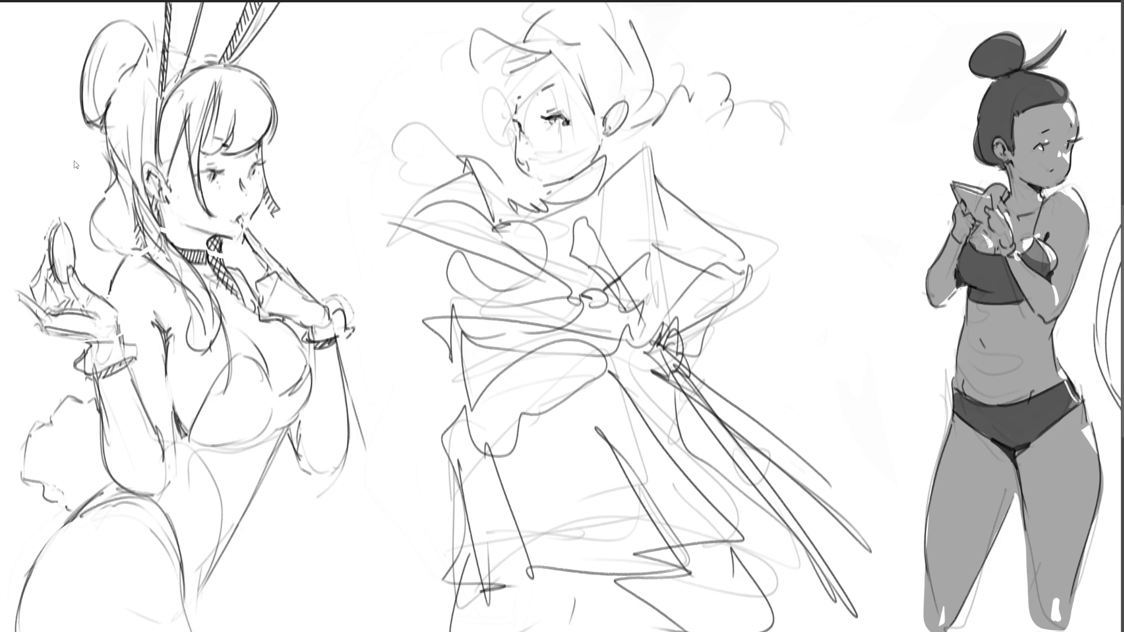
Mirror the middle sketch horizontally, shift it left, and fade it to light grey
{"action": "key", "text": "h"}
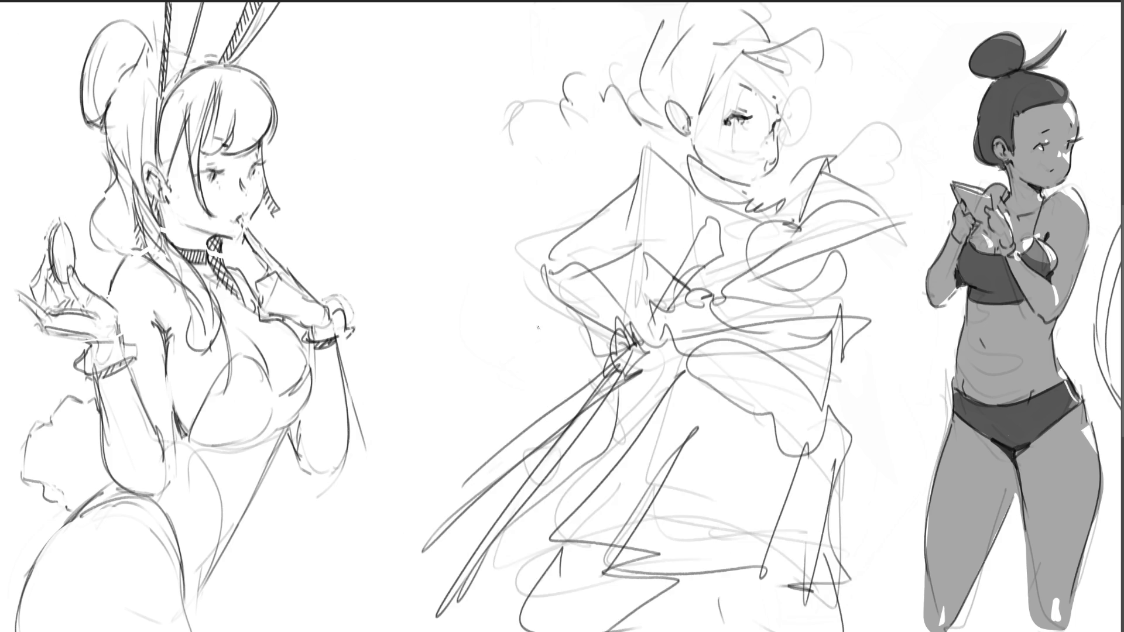
{"action": "left_click_drag", "start_coordinate": [778, 324], "coordinate": [669, 298]}
{"action": "key", "text": "Return"}
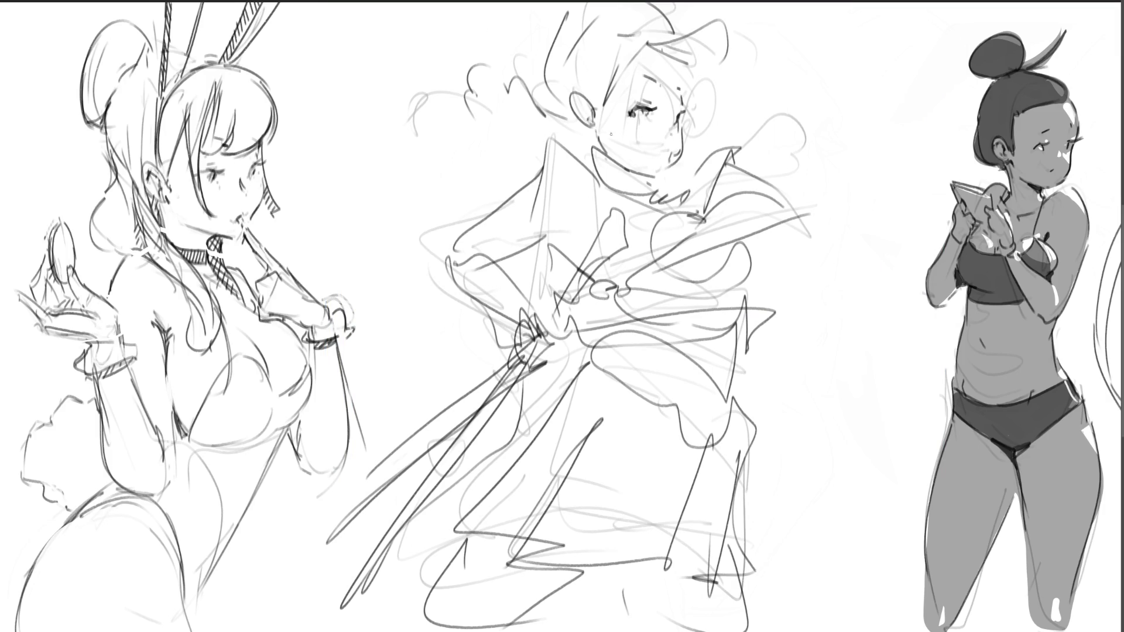
{"action": "key", "text": "4"}
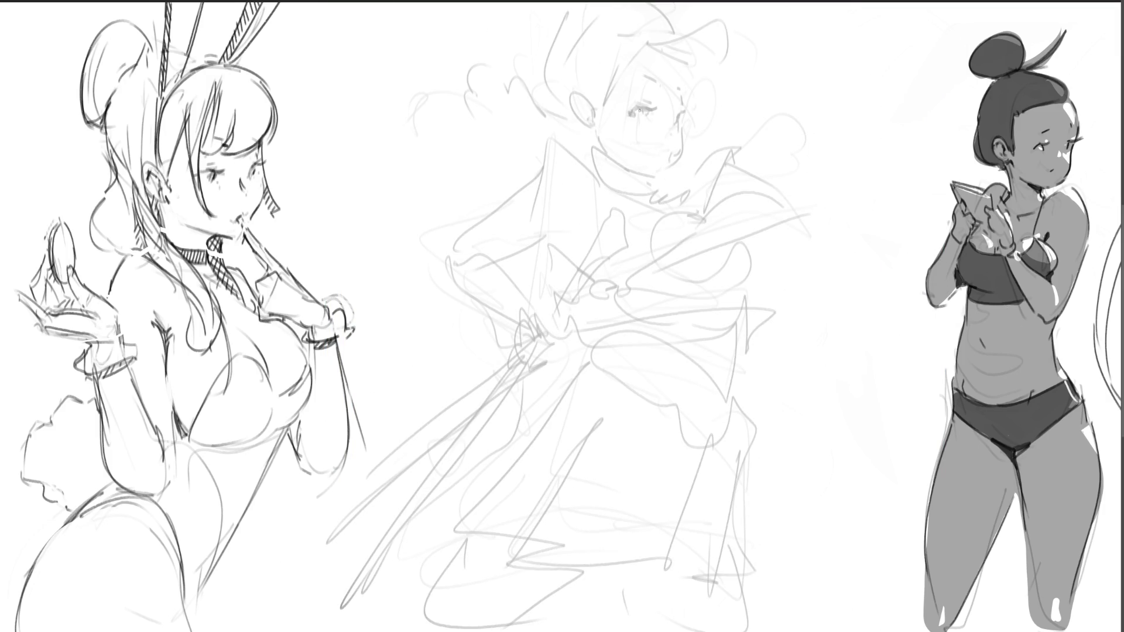
Redraw the middle figure's eyes, the jaw and neck line, and the collar
{"action": "mouse_move", "coordinate": [628, 111]}
{"action": "left_mouse_down"}
{"action": "mouse_move", "coordinate": [651, 113]}
{"action": "mouse_move", "coordinate": [651, 84]}
{"action": "left_mouse_up"}
{"action": "mouse_move", "coordinate": [681, 116]}
{"action": "left_mouse_down"}
{"action": "mouse_move", "coordinate": [684, 96]}
{"action": "mouse_move", "coordinate": [670, 172]}
{"action": "left_mouse_up"}
{"action": "left_click_drag", "start_coordinate": [674, 116], "coordinate": [668, 151]}
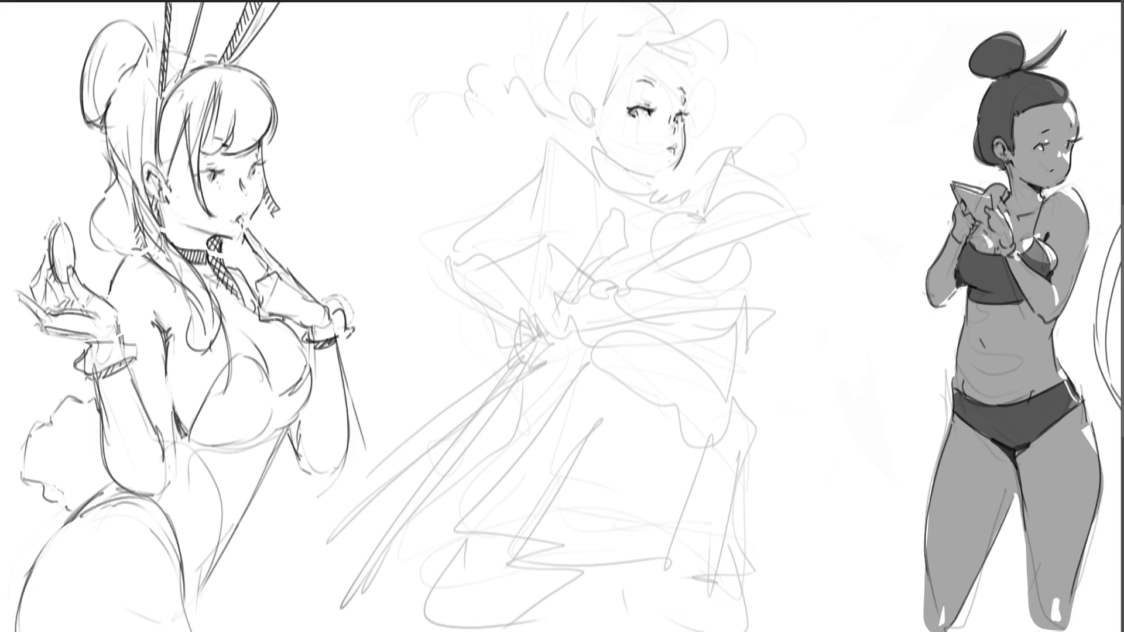
{"action": "mouse_move", "coordinate": [595, 133]}
{"action": "left_mouse_down"}
{"action": "mouse_move", "coordinate": [605, 149]}
{"action": "mouse_move", "coordinate": [666, 172]}
{"action": "mouse_move", "coordinate": [644, 179]}
{"action": "left_mouse_up"}
{"action": "mouse_move", "coordinate": [604, 148]}
{"action": "left_mouse_down"}
{"action": "mouse_move", "coordinate": [599, 175]}
{"action": "mouse_move", "coordinate": [645, 194]}
{"action": "left_mouse_up"}
{"action": "key", "text": "ctrl+z"}
{"action": "mouse_move", "coordinate": [591, 142]}
{"action": "left_mouse_down"}
{"action": "mouse_move", "coordinate": [598, 170]}
{"action": "mouse_move", "coordinate": [584, 176]}
{"action": "mouse_move", "coordinate": [632, 196]}
{"action": "mouse_move", "coordinate": [631, 212]}
{"action": "mouse_move", "coordinate": [657, 205]}
{"action": "left_mouse_up"}
{"action": "left_click_drag", "start_coordinate": [655, 190], "coordinate": [659, 212]}
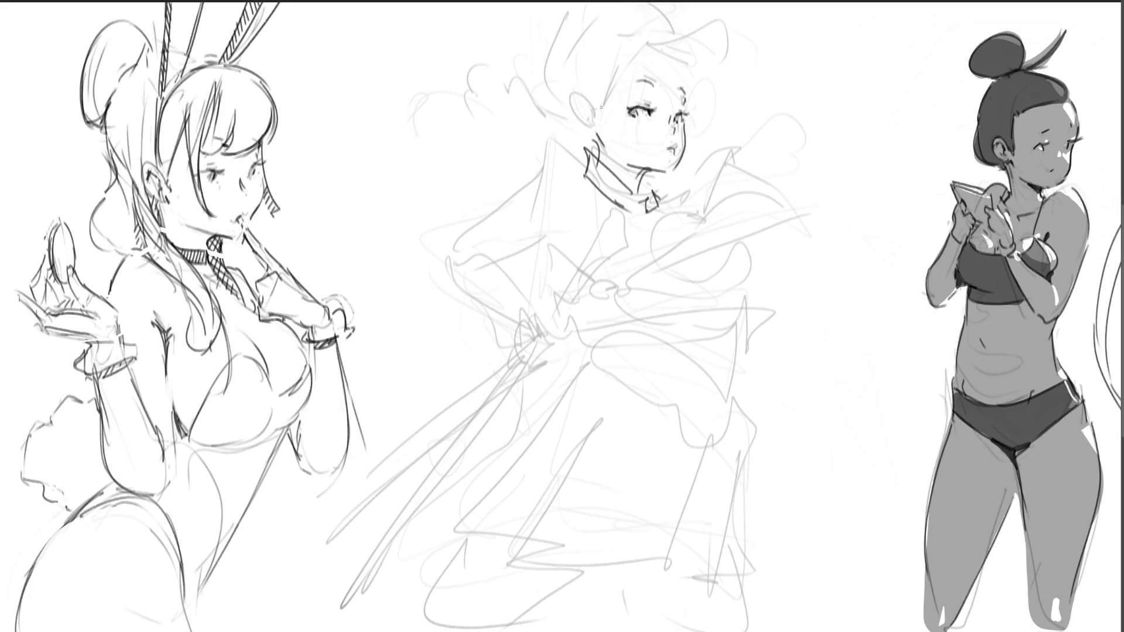
Outline the hair and draw spiky locks atop the head, undoing one stray stroke
{"action": "mouse_move", "coordinate": [605, 104]}
{"action": "left_mouse_down"}
{"action": "mouse_move", "coordinate": [614, 70]}
{"action": "mouse_move", "coordinate": [654, 41]}
{"action": "mouse_move", "coordinate": [676, 54]}
{"action": "left_mouse_up"}
{"action": "left_click_drag", "start_coordinate": [683, 60], "coordinate": [688, 75]}
{"action": "mouse_move", "coordinate": [651, 38]}
{"action": "left_mouse_down"}
{"action": "mouse_move", "coordinate": [735, 63]}
{"action": "mouse_move", "coordinate": [714, 72]}
{"action": "left_mouse_up"}
{"action": "mouse_move", "coordinate": [745, 70]}
{"action": "left_mouse_down"}
{"action": "mouse_move", "coordinate": [712, 79]}
{"action": "mouse_move", "coordinate": [743, 85]}
{"action": "left_mouse_up"}
{"action": "mouse_move", "coordinate": [676, 46]}
{"action": "left_mouse_down"}
{"action": "mouse_move", "coordinate": [698, 72]}
{"action": "mouse_move", "coordinate": [667, 27]}
{"action": "left_mouse_up"}
{"action": "mouse_move", "coordinate": [670, 32]}
{"action": "left_mouse_down"}
{"action": "mouse_move", "coordinate": [633, 9]}
{"action": "mouse_move", "coordinate": [607, 36]}
{"action": "mouse_move", "coordinate": [578, 21]}
{"action": "mouse_move", "coordinate": [600, 12]}
{"action": "left_mouse_up"}
{"action": "key", "text": "ctrl+z"}
{"action": "left_click_drag", "start_coordinate": [627, 9], "coordinate": [667, 27]}
Add hair strokes around the face and a curved strand on the left
{"action": "left_click_drag", "start_coordinate": [552, 42], "coordinate": [578, 15]}
{"action": "left_click_drag", "start_coordinate": [540, 68], "coordinate": [548, 96]}
{"action": "left_click_drag", "start_coordinate": [528, 104], "coordinate": [588, 141]}
{"action": "mouse_move", "coordinate": [467, 29]}
{"action": "left_mouse_down"}
{"action": "mouse_move", "coordinate": [521, 111]}
{"action": "mouse_move", "coordinate": [485, 80]}
{"action": "left_mouse_up"}
{"action": "key", "text": "ctrl+z"}
{"action": "key", "text": "ctrl+z"}
{"action": "mouse_move", "coordinate": [504, 135]}
{"action": "left_mouse_down"}
{"action": "mouse_move", "coordinate": [531, 139]}
{"action": "mouse_move", "coordinate": [442, 33]}
{"action": "mouse_move", "coordinate": [484, 114]}
{"action": "left_mouse_up"}
{"action": "left_click_drag", "start_coordinate": [503, 28], "coordinate": [509, 45]}
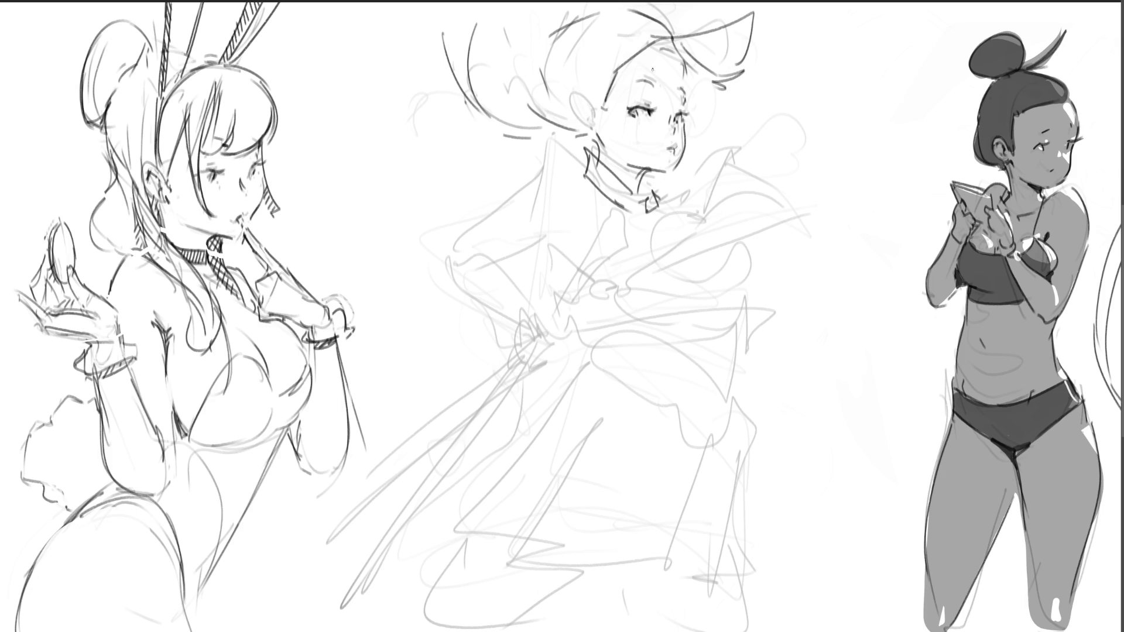
Sketch a hair stroke, the collar V under the chin, and the left shoulder and arm
{"action": "mouse_move", "coordinate": [588, 55]}
{"action": "left_mouse_down"}
{"action": "mouse_move", "coordinate": [569, 113]}
{"action": "mouse_move", "coordinate": [592, 130]}
{"action": "mouse_move", "coordinate": [585, 121]}
{"action": "left_mouse_up"}
{"action": "left_click_drag", "start_coordinate": [657, 215], "coordinate": [655, 210]}
{"action": "left_click_drag", "start_coordinate": [638, 171], "coordinate": [644, 215]}
{"action": "left_click_drag", "start_coordinate": [707, 160], "coordinate": [652, 204]}
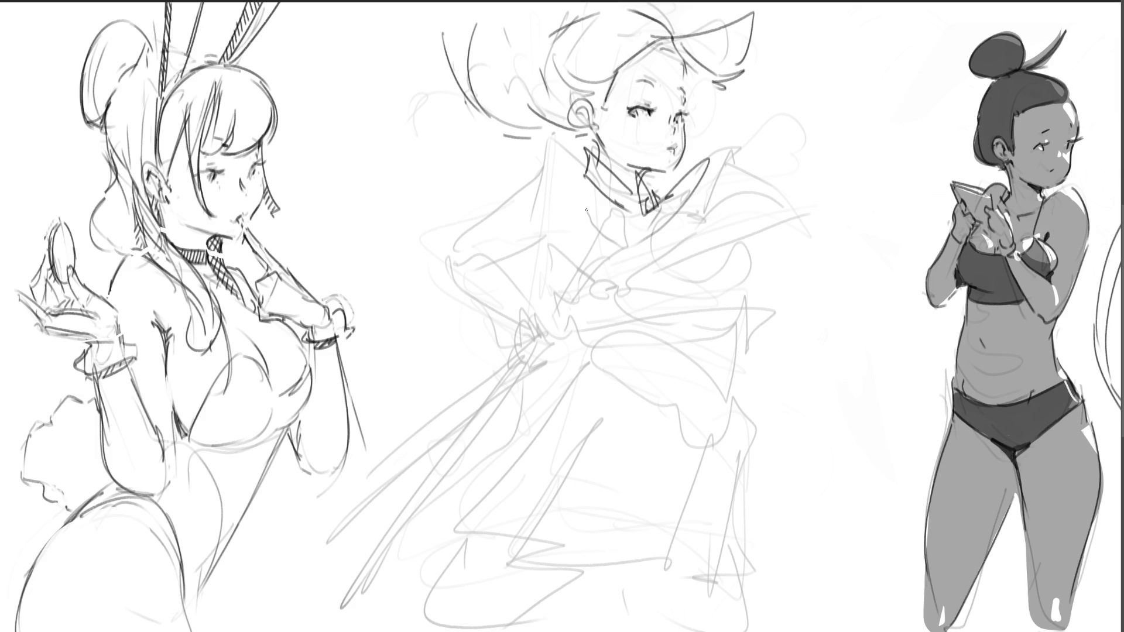
{"action": "mouse_move", "coordinate": [584, 151]}
{"action": "left_mouse_down"}
{"action": "mouse_move", "coordinate": [593, 207]}
{"action": "mouse_move", "coordinate": [493, 187]}
{"action": "mouse_move", "coordinate": [580, 290]}
{"action": "left_mouse_up"}
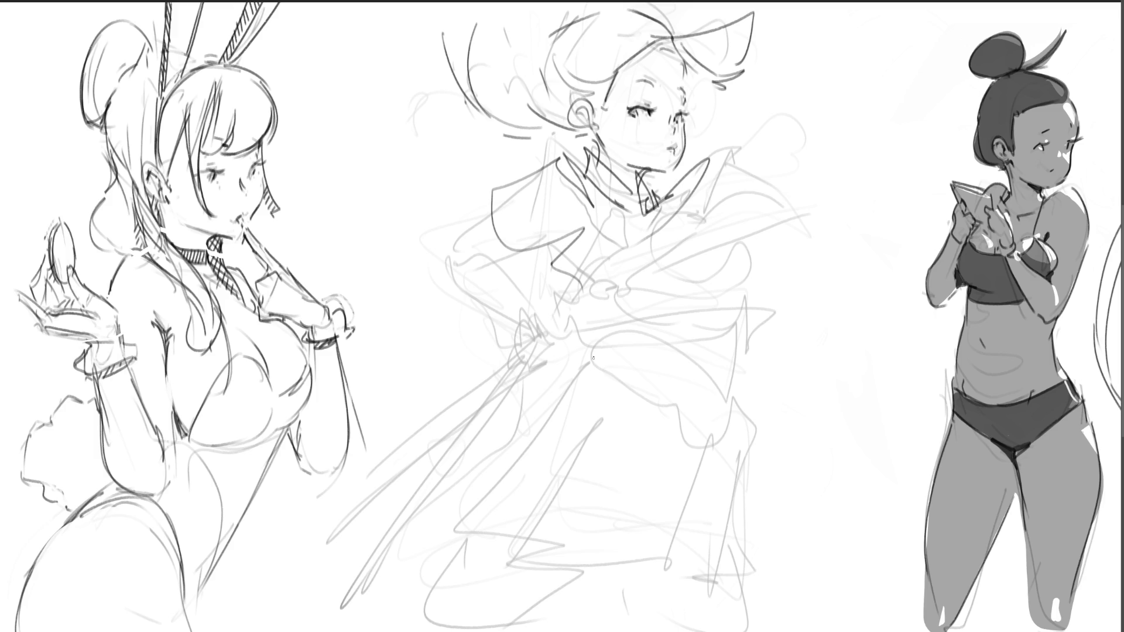
{"action": "mouse_move", "coordinate": [497, 204]}
{"action": "left_mouse_down"}
{"action": "mouse_move", "coordinate": [445, 256]}
{"action": "mouse_move", "coordinate": [510, 282]}
{"action": "left_mouse_up"}
{"action": "left_click_drag", "start_coordinate": [439, 276], "coordinate": [546, 336]}
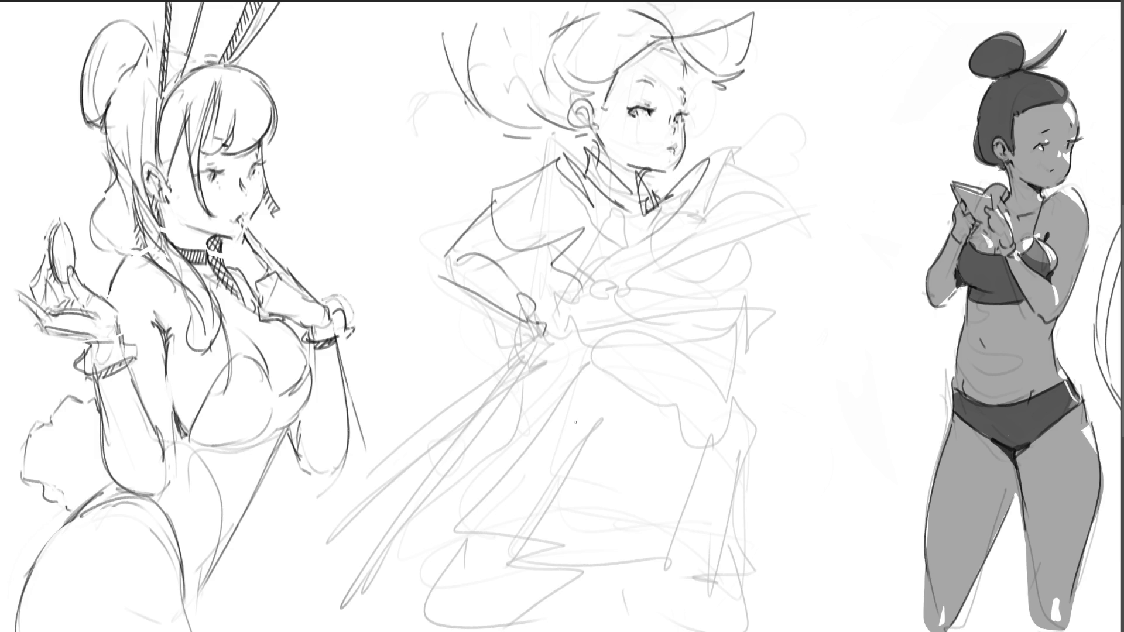
{"action": "mouse_move", "coordinate": [565, 295]}
{"action": "left_mouse_down"}
{"action": "mouse_move", "coordinate": [607, 304]}
{"action": "mouse_move", "coordinate": [598, 273]}
{"action": "mouse_move", "coordinate": [619, 283]}
{"action": "mouse_move", "coordinate": [633, 256]}
{"action": "mouse_move", "coordinate": [744, 179]}
{"action": "mouse_move", "coordinate": [784, 182]}
{"action": "mouse_move", "coordinate": [784, 208]}
{"action": "mouse_move", "coordinate": [738, 234]}
{"action": "mouse_move", "coordinate": [585, 285]}
{"action": "left_mouse_up"}
Define the sword edge, the collar and shoulder edge, and the hand gripping the sword with the sash
{"action": "left_click_drag", "start_coordinate": [759, 174], "coordinate": [658, 229]}
{"action": "mouse_move", "coordinate": [659, 205]}
{"action": "left_mouse_down"}
{"action": "mouse_move", "coordinate": [646, 212]}
{"action": "mouse_move", "coordinate": [711, 140]}
{"action": "mouse_move", "coordinate": [692, 200]}
{"action": "left_mouse_up"}
{"action": "mouse_move", "coordinate": [717, 141]}
{"action": "left_mouse_down"}
{"action": "mouse_move", "coordinate": [665, 205]}
{"action": "mouse_move", "coordinate": [696, 199]}
{"action": "mouse_move", "coordinate": [675, 219]}
{"action": "left_mouse_up"}
{"action": "mouse_move", "coordinate": [672, 224]}
{"action": "left_mouse_down"}
{"action": "mouse_move", "coordinate": [665, 249]}
{"action": "mouse_move", "coordinate": [574, 289]}
{"action": "mouse_move", "coordinate": [697, 231]}
{"action": "mouse_move", "coordinate": [702, 264]}
{"action": "mouse_move", "coordinate": [742, 304]}
{"action": "left_mouse_up"}
{"action": "left_click_drag", "start_coordinate": [569, 265], "coordinate": [572, 292]}
{"action": "left_click_drag", "start_coordinate": [583, 312], "coordinate": [590, 322]}
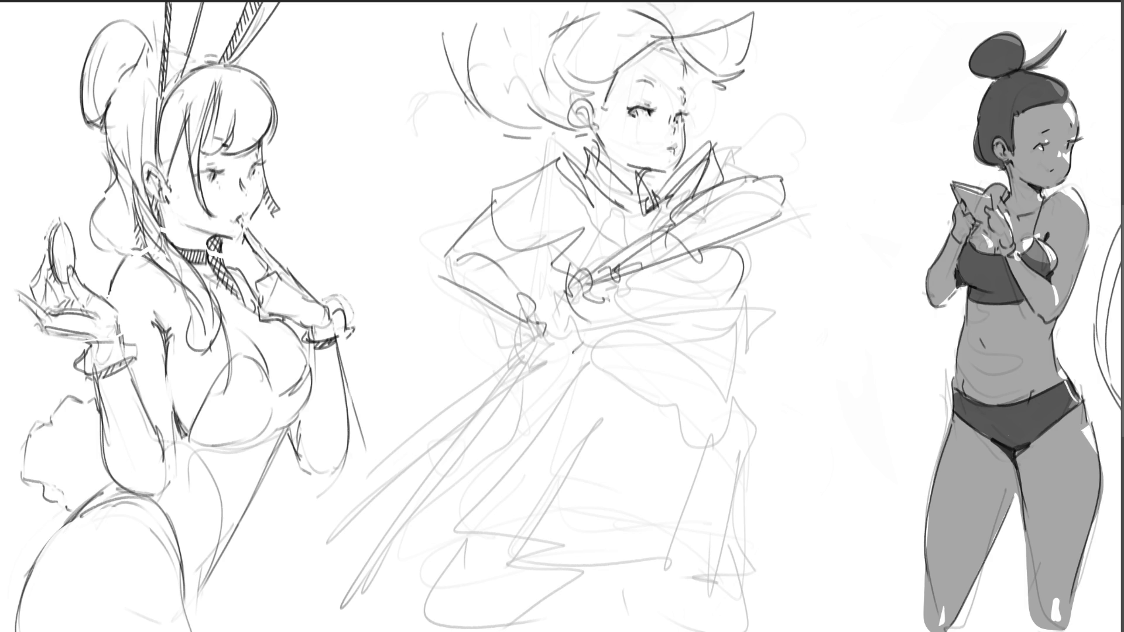
{"action": "mouse_move", "coordinate": [568, 236]}
{"action": "left_mouse_down"}
{"action": "mouse_move", "coordinate": [591, 257]}
{"action": "mouse_move", "coordinate": [571, 369]}
{"action": "mouse_move", "coordinate": [655, 321]}
{"action": "mouse_move", "coordinate": [748, 299]}
{"action": "left_mouse_up"}
{"action": "mouse_move", "coordinate": [751, 298]}
{"action": "left_mouse_down"}
{"action": "mouse_move", "coordinate": [752, 319]}
{"action": "mouse_move", "coordinate": [547, 346]}
{"action": "mouse_move", "coordinate": [717, 301]}
{"action": "mouse_move", "coordinate": [695, 407]}
{"action": "mouse_move", "coordinate": [569, 440]}
{"action": "mouse_move", "coordinate": [568, 387]}
{"action": "left_mouse_up"}
Sketch the lower body lines, the zigzag skirt folds and the skirt hem
{"action": "mouse_move", "coordinate": [558, 383]}
{"action": "left_mouse_down"}
{"action": "mouse_move", "coordinate": [633, 362]}
{"action": "mouse_move", "coordinate": [641, 445]}
{"action": "mouse_move", "coordinate": [562, 474]}
{"action": "left_mouse_up"}
{"action": "left_click_drag", "start_coordinate": [568, 408], "coordinate": [614, 494]}
{"action": "mouse_move", "coordinate": [600, 543]}
{"action": "left_mouse_down"}
{"action": "mouse_move", "coordinate": [712, 463]}
{"action": "mouse_move", "coordinate": [795, 568]}
{"action": "left_mouse_up"}
{"action": "left_click_drag", "start_coordinate": [794, 568], "coordinate": [649, 584]}
{"action": "mouse_move", "coordinate": [553, 396]}
{"action": "left_mouse_down"}
{"action": "mouse_move", "coordinate": [451, 531]}
{"action": "mouse_move", "coordinate": [643, 576]}
{"action": "left_mouse_up"}
{"action": "mouse_move", "coordinate": [443, 631]}
{"action": "left_mouse_down"}
{"action": "mouse_move", "coordinate": [615, 586]}
{"action": "mouse_move", "coordinate": [773, 570]}
{"action": "mouse_move", "coordinate": [787, 631]}
{"action": "left_mouse_up"}
Draw the long diagonal blade across the figure up to the right, then begin erasing the figure
{"action": "left_click_drag", "start_coordinate": [585, 284], "coordinate": [373, 550]}
{"action": "left_click_drag", "start_coordinate": [637, 209], "coordinate": [546, 322]}
{"action": "mouse_move", "coordinate": [365, 544]}
{"action": "left_mouse_down"}
{"action": "mouse_move", "coordinate": [732, 108]}
{"action": "mouse_move", "coordinate": [328, 585]}
{"action": "left_mouse_up"}
{"action": "left_click_drag", "start_coordinate": [396, 502], "coordinate": [808, 43]}
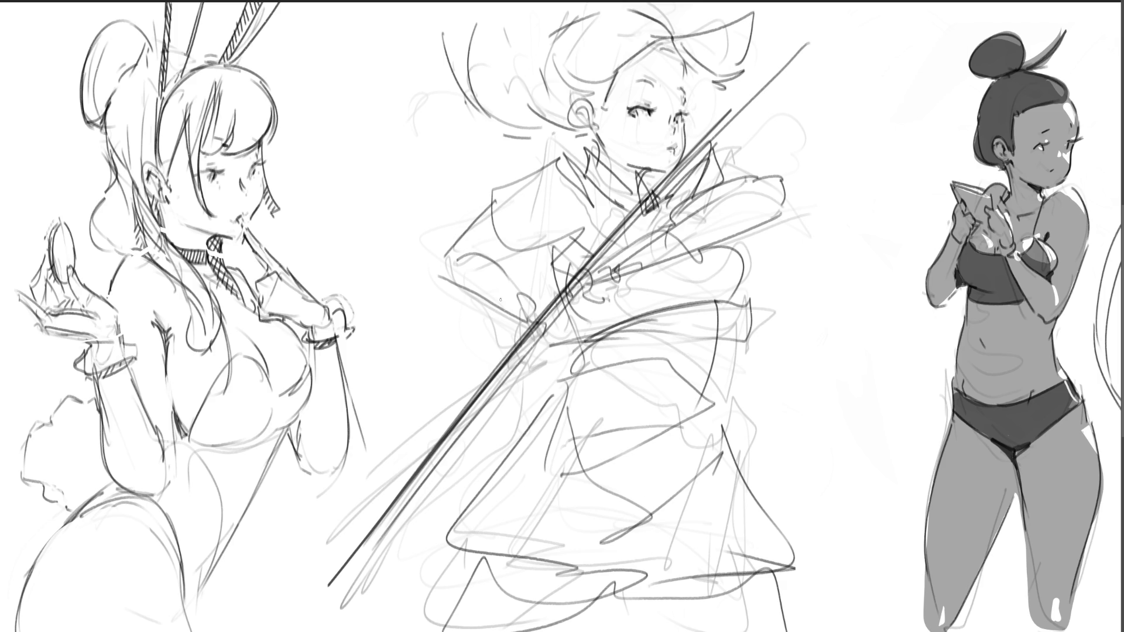
{"action": "mouse_move", "coordinate": [586, 292]}
{"action": "left_mouse_down"}
{"action": "mouse_move", "coordinate": [413, 113]}
{"action": "mouse_move", "coordinate": [813, 561]}
{"action": "mouse_move", "coordinate": [557, 606]}
{"action": "mouse_move", "coordinate": [468, 497]}
{"action": "left_mouse_up"}
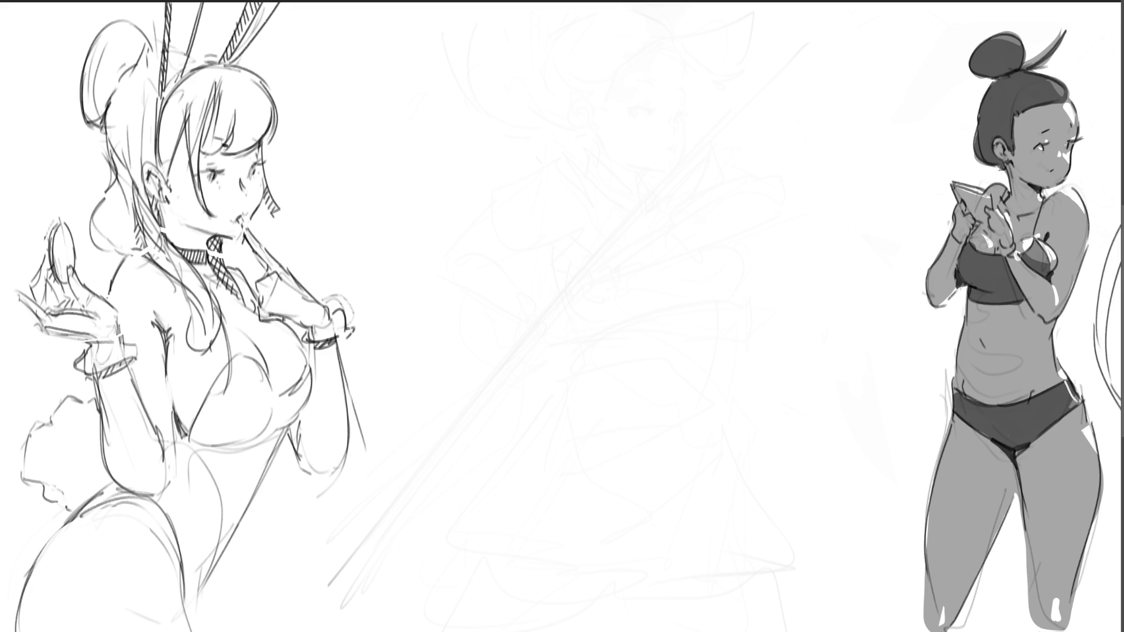
Sketch a new oval head with jaw, mouth, eye and brow marks
{"action": "mouse_move", "coordinate": [555, 191]}
{"action": "left_mouse_down"}
{"action": "mouse_move", "coordinate": [568, 133]}
{"action": "mouse_move", "coordinate": [638, 173]}
{"action": "mouse_move", "coordinate": [610, 253]}
{"action": "left_mouse_up"}
{"action": "left_click_drag", "start_coordinate": [561, 126], "coordinate": [556, 226]}
{"action": "mouse_move", "coordinate": [552, 170]}
{"action": "left_mouse_down"}
{"action": "mouse_move", "coordinate": [593, 255]}
{"action": "mouse_move", "coordinate": [621, 241]}
{"action": "mouse_move", "coordinate": [581, 223]}
{"action": "left_mouse_up"}
{"action": "mouse_move", "coordinate": [598, 182]}
{"action": "left_mouse_down"}
{"action": "mouse_move", "coordinate": [610, 175]}
{"action": "mouse_move", "coordinate": [598, 180]}
{"action": "left_mouse_up"}
{"action": "mouse_move", "coordinate": [601, 183]}
{"action": "left_mouse_down"}
{"action": "mouse_move", "coordinate": [560, 182]}
{"action": "mouse_move", "coordinate": [573, 105]}
{"action": "left_mouse_up"}
Add flowing hair: strands across the face, the left hair mass and top arc, and right-side curls
{"action": "mouse_move", "coordinate": [596, 110]}
{"action": "left_mouse_down"}
{"action": "mouse_move", "coordinate": [579, 168]}
{"action": "mouse_move", "coordinate": [620, 224]}
{"action": "left_mouse_up"}
{"action": "left_click_drag", "start_coordinate": [641, 203], "coordinate": [614, 247]}
{"action": "mouse_move", "coordinate": [596, 89]}
{"action": "left_mouse_down"}
{"action": "mouse_move", "coordinate": [649, 132]}
{"action": "mouse_move", "coordinate": [640, 203]}
{"action": "left_mouse_up"}
{"action": "left_click_drag", "start_coordinate": [657, 185], "coordinate": [629, 226]}
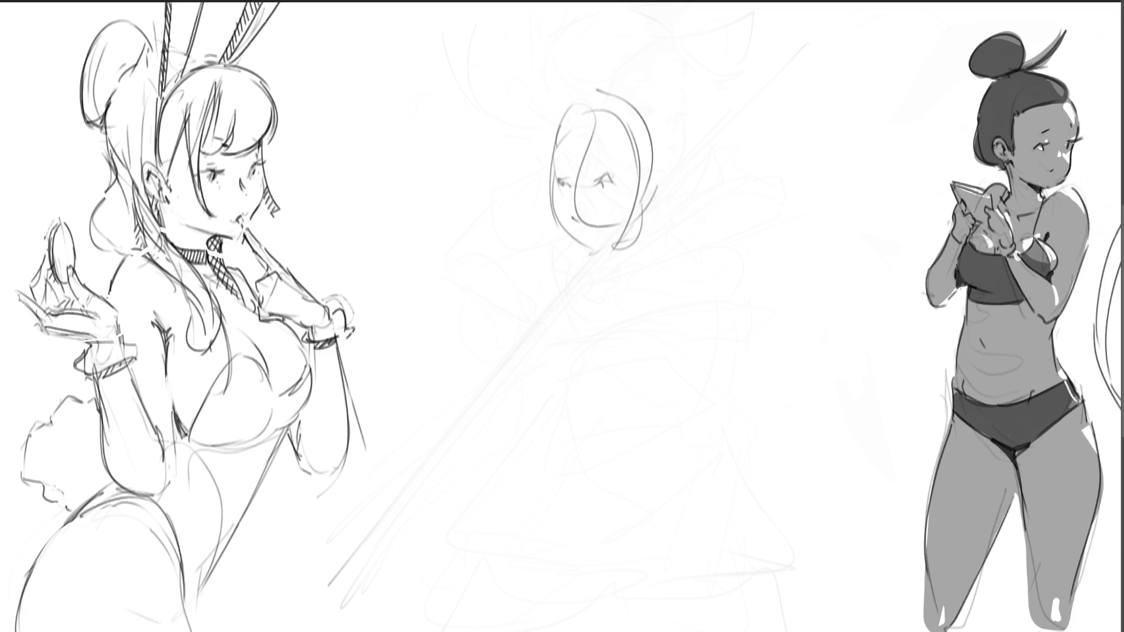
{"action": "mouse_move", "coordinate": [582, 91]}
{"action": "left_mouse_down"}
{"action": "mouse_move", "coordinate": [552, 126]}
{"action": "mouse_move", "coordinate": [555, 230]}
{"action": "mouse_move", "coordinate": [587, 257]}
{"action": "left_mouse_up"}
{"action": "left_click_drag", "start_coordinate": [549, 114], "coordinate": [620, 69]}
{"action": "mouse_move", "coordinate": [639, 84]}
{"action": "left_mouse_down"}
{"action": "mouse_move", "coordinate": [658, 115]}
{"action": "mouse_move", "coordinate": [660, 169]}
{"action": "left_mouse_up"}
{"action": "left_click_drag", "start_coordinate": [674, 131], "coordinate": [680, 236]}
{"action": "mouse_move", "coordinate": [708, 157]}
{"action": "left_mouse_down"}
{"action": "mouse_move", "coordinate": [711, 237]}
{"action": "mouse_move", "coordinate": [626, 264]}
{"action": "left_mouse_up"}
{"action": "left_click_drag", "start_coordinate": [667, 266], "coordinate": [619, 296]}
{"action": "mouse_move", "coordinate": [600, 294]}
{"action": "left_mouse_down"}
{"action": "mouse_move", "coordinate": [603, 313]}
{"action": "mouse_move", "coordinate": [624, 258]}
{"action": "left_mouse_up"}
Sketch the neck, S-curved torso, sleeve, lower body and skirt curve with its hem
{"action": "mouse_move", "coordinate": [627, 256]}
{"action": "left_mouse_down"}
{"action": "mouse_move", "coordinate": [649, 293]}
{"action": "mouse_move", "coordinate": [644, 439]}
{"action": "mouse_move", "coordinate": [553, 404]}
{"action": "mouse_move", "coordinate": [659, 383]}
{"action": "left_mouse_up"}
{"action": "left_click_drag", "start_coordinate": [656, 300], "coordinate": [671, 353]}
{"action": "mouse_move", "coordinate": [645, 280]}
{"action": "left_mouse_down"}
{"action": "mouse_move", "coordinate": [682, 328]}
{"action": "mouse_move", "coordinate": [733, 465]}
{"action": "left_mouse_up"}
{"action": "mouse_move", "coordinate": [729, 466]}
{"action": "left_mouse_down"}
{"action": "mouse_move", "coordinate": [761, 468]}
{"action": "mouse_move", "coordinate": [583, 476]}
{"action": "left_mouse_up"}
{"action": "mouse_move", "coordinate": [606, 417]}
{"action": "left_mouse_down"}
{"action": "mouse_move", "coordinate": [550, 457]}
{"action": "mouse_move", "coordinate": [672, 424]}
{"action": "left_mouse_up"}
{"action": "mouse_move", "coordinate": [563, 472]}
{"action": "left_mouse_down"}
{"action": "mouse_move", "coordinate": [553, 396]}
{"action": "mouse_move", "coordinate": [515, 374]}
{"action": "left_mouse_up"}
{"action": "mouse_move", "coordinate": [588, 274]}
{"action": "left_mouse_down"}
{"action": "mouse_move", "coordinate": [550, 319]}
{"action": "mouse_move", "coordinate": [518, 410]}
{"action": "left_mouse_up"}
{"action": "mouse_move", "coordinate": [573, 337]}
{"action": "left_mouse_down"}
{"action": "mouse_move", "coordinate": [527, 393]}
{"action": "mouse_move", "coordinate": [632, 468]}
{"action": "left_mouse_up"}
{"action": "left_click_drag", "start_coordinate": [611, 489], "coordinate": [562, 515]}
{"action": "left_click_drag", "start_coordinate": [562, 559], "coordinate": [659, 492]}
{"action": "mouse_move", "coordinate": [659, 492]}
{"action": "left_mouse_down"}
{"action": "mouse_move", "coordinate": [767, 530]}
{"action": "mouse_move", "coordinate": [673, 585]}
{"action": "mouse_move", "coordinate": [887, 413]}
{"action": "mouse_move", "coordinate": [524, 606]}
{"action": "mouse_move", "coordinate": [731, 405]}
{"action": "left_mouse_up"}
Add arm lines and torso strokes, then begin fading the sketch to light grey
{"action": "left_click_drag", "start_coordinate": [549, 283], "coordinate": [476, 248]}
{"action": "mouse_move", "coordinate": [461, 242]}
{"action": "left_mouse_down"}
{"action": "mouse_move", "coordinate": [532, 256]}
{"action": "mouse_move", "coordinate": [563, 304]}
{"action": "left_mouse_up"}
{"action": "left_click_drag", "start_coordinate": [447, 275], "coordinate": [498, 418]}
{"action": "mouse_move", "coordinate": [521, 433]}
{"action": "left_mouse_down"}
{"action": "mouse_move", "coordinate": [588, 389]}
{"action": "mouse_move", "coordinate": [752, 381]}
{"action": "left_mouse_up"}
{"action": "left_click_drag", "start_coordinate": [767, 289], "coordinate": [763, 422]}
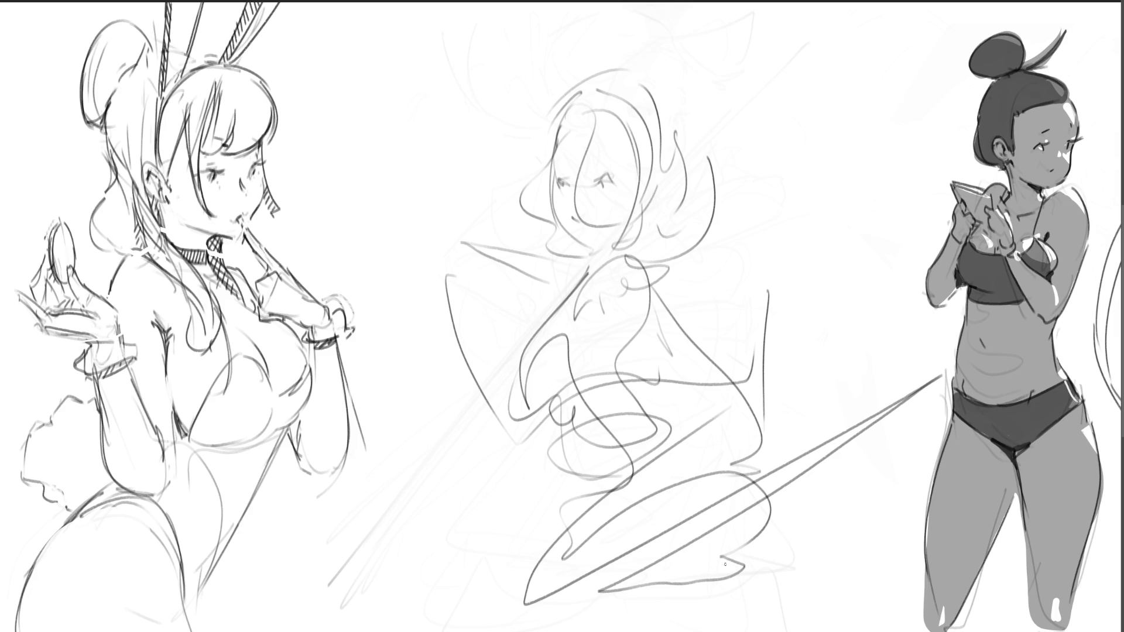
{"action": "key", "text": "Down"}
{"action": "key", "text": "Down"}
{"action": "key", "text": "Down"}
Fade the old middle sketch further and start a new head outline with chin and cheek
{"action": "key", "text": "bracketright"}
{"action": "key", "text": "bracketright"}
{"action": "key", "text": "bracketright"}
{"action": "key", "text": "Down"}
{"action": "key", "text": "Down"}
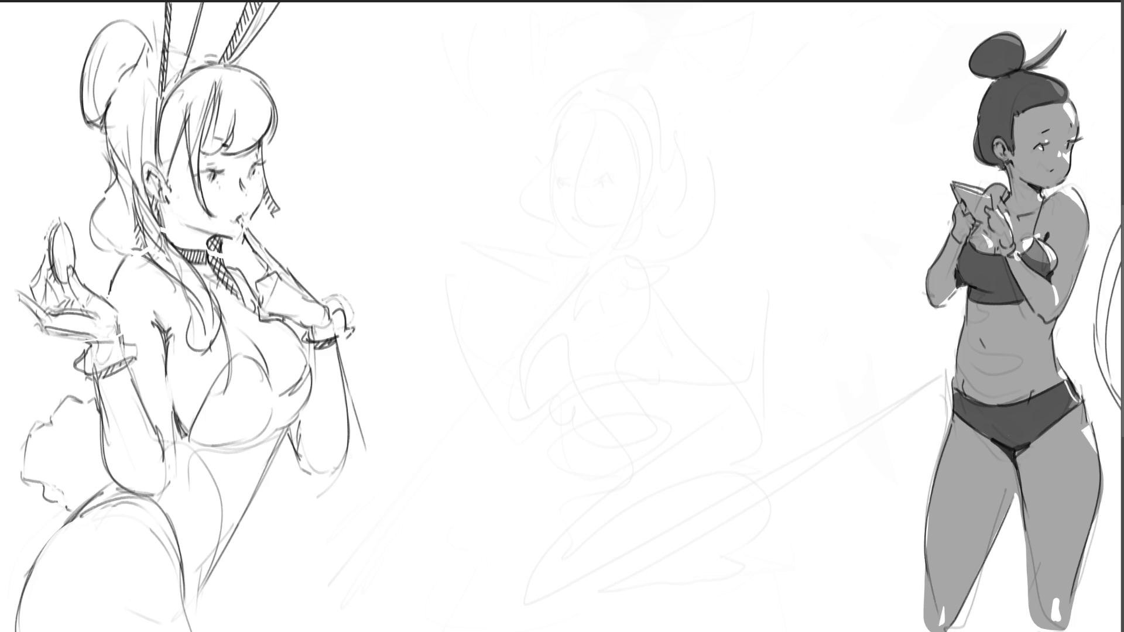
{"action": "mouse_move", "coordinate": [613, 77]}
{"action": "left_mouse_down"}
{"action": "mouse_move", "coordinate": [588, 137]}
{"action": "mouse_move", "coordinate": [635, 70]}
{"action": "mouse_move", "coordinate": [654, 112]}
{"action": "mouse_move", "coordinate": [592, 139]}
{"action": "mouse_move", "coordinate": [601, 179]}
{"action": "left_mouse_up"}
{"action": "mouse_move", "coordinate": [609, 178]}
{"action": "left_mouse_down"}
{"action": "mouse_move", "coordinate": [648, 123]}
{"action": "mouse_move", "coordinate": [644, 153]}
{"action": "left_mouse_up"}
Draw the spine line and the curved left shoulder and arm contour
{"action": "mouse_move", "coordinate": [600, 116]}
{"action": "left_mouse_down"}
{"action": "mouse_move", "coordinate": [559, 164]}
{"action": "mouse_move", "coordinate": [550, 219]}
{"action": "mouse_move", "coordinate": [570, 264]}
{"action": "left_mouse_up"}
{"action": "left_click_drag", "start_coordinate": [596, 190], "coordinate": [618, 332]}
{"action": "left_click_drag", "start_coordinate": [621, 206], "coordinate": [652, 167]}
{"action": "left_click_drag", "start_coordinate": [673, 132], "coordinate": [679, 146]}
{"action": "left_click_drag", "start_coordinate": [660, 226], "coordinate": [661, 270]}
{"action": "mouse_move", "coordinate": [595, 125]}
{"action": "left_mouse_down"}
{"action": "mouse_move", "coordinate": [527, 182]}
{"action": "mouse_move", "coordinate": [558, 269]}
{"action": "mouse_move", "coordinate": [585, 296]}
{"action": "left_mouse_up"}
{"action": "left_click_drag", "start_coordinate": [535, 187], "coordinate": [563, 280]}
{"action": "mouse_move", "coordinate": [597, 130]}
{"action": "left_mouse_down"}
{"action": "mouse_move", "coordinate": [544, 174]}
{"action": "mouse_move", "coordinate": [577, 271]}
{"action": "left_mouse_up"}
Sketch the right shoulder curve, the right arm and the right side of the back
{"action": "left_click_drag", "start_coordinate": [659, 199], "coordinate": [686, 264]}
{"action": "mouse_move", "coordinate": [672, 125]}
{"action": "left_mouse_down"}
{"action": "mouse_move", "coordinate": [756, 172]}
{"action": "mouse_move", "coordinate": [711, 287]}
{"action": "left_mouse_up"}
{"action": "left_click_drag", "start_coordinate": [771, 163], "coordinate": [781, 261]}
{"action": "mouse_move", "coordinate": [750, 202]}
{"action": "left_mouse_down"}
{"action": "mouse_move", "coordinate": [717, 260]}
{"action": "mouse_move", "coordinate": [729, 343]}
{"action": "mouse_move", "coordinate": [767, 352]}
{"action": "mouse_move", "coordinate": [764, 376]}
{"action": "left_mouse_up"}
{"action": "left_click_drag", "start_coordinate": [788, 323], "coordinate": [793, 411]}
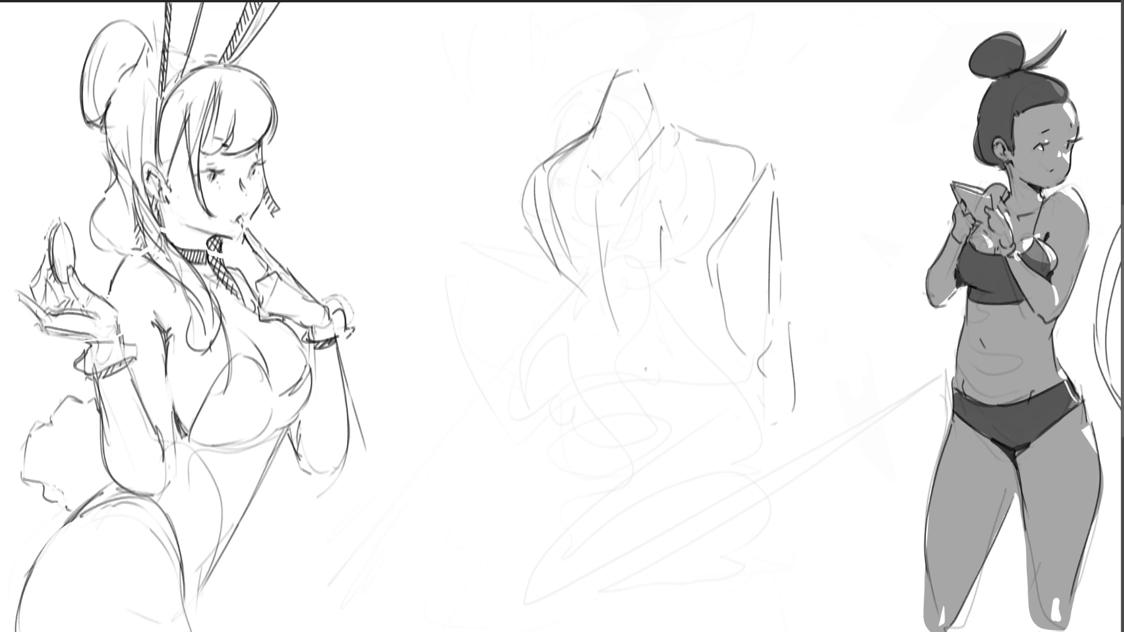
Add folds on the back and the left arm's outer line
{"action": "left_click_drag", "start_coordinate": [614, 293], "coordinate": [665, 403]}
{"action": "left_click_drag", "start_coordinate": [586, 329], "coordinate": [627, 383]}
{"action": "mouse_move", "coordinate": [567, 293]}
{"action": "left_mouse_down"}
{"action": "mouse_move", "coordinate": [700, 372]}
{"action": "mouse_move", "coordinate": [693, 394]}
{"action": "mouse_move", "coordinate": [646, 419]}
{"action": "mouse_move", "coordinate": [642, 436]}
{"action": "left_mouse_up"}
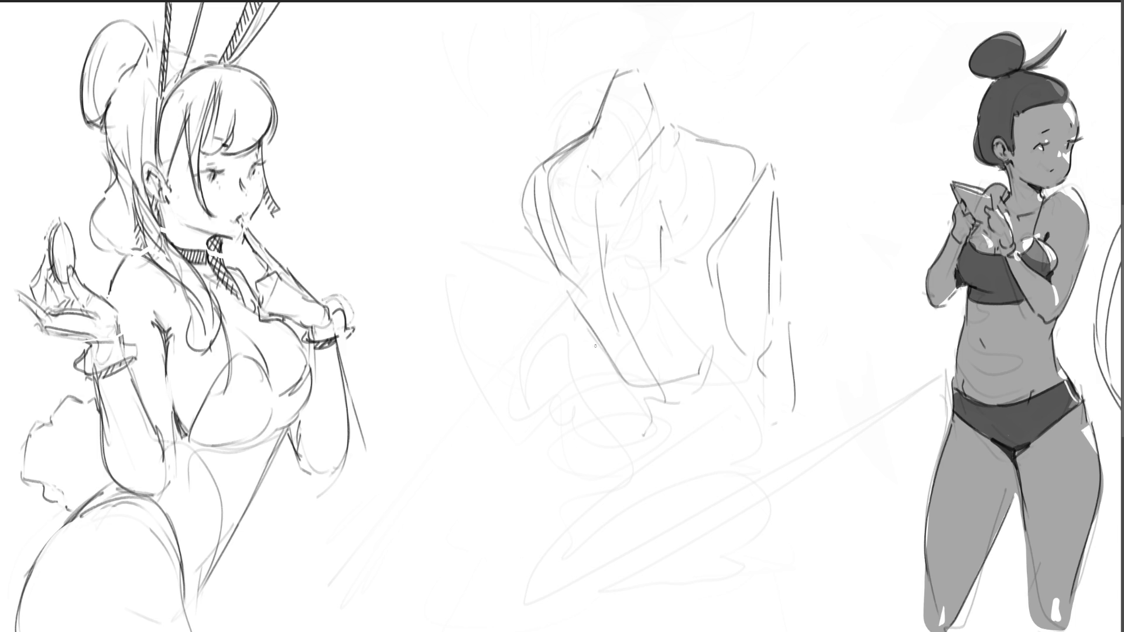
{"action": "left_click_drag", "start_coordinate": [563, 301], "coordinate": [557, 337]}
{"action": "left_click_drag", "start_coordinate": [523, 192], "coordinate": [518, 345]}
Outline the lower back, waist, hips and right elbow
{"action": "left_click_drag", "start_coordinate": [620, 384], "coordinate": [641, 405]}
{"action": "mouse_move", "coordinate": [715, 386]}
{"action": "left_mouse_down"}
{"action": "mouse_move", "coordinate": [676, 428]}
{"action": "mouse_move", "coordinate": [666, 470]}
{"action": "left_mouse_up"}
{"action": "mouse_move", "coordinate": [629, 402]}
{"action": "left_mouse_down"}
{"action": "mouse_move", "coordinate": [624, 435]}
{"action": "mouse_move", "coordinate": [739, 436]}
{"action": "mouse_move", "coordinate": [788, 454]}
{"action": "mouse_move", "coordinate": [686, 519]}
{"action": "mouse_move", "coordinate": [713, 579]}
{"action": "left_mouse_up"}
{"action": "mouse_move", "coordinate": [792, 442]}
{"action": "left_mouse_down"}
{"action": "mouse_move", "coordinate": [803, 531]}
{"action": "mouse_move", "coordinate": [773, 544]}
{"action": "left_mouse_up"}
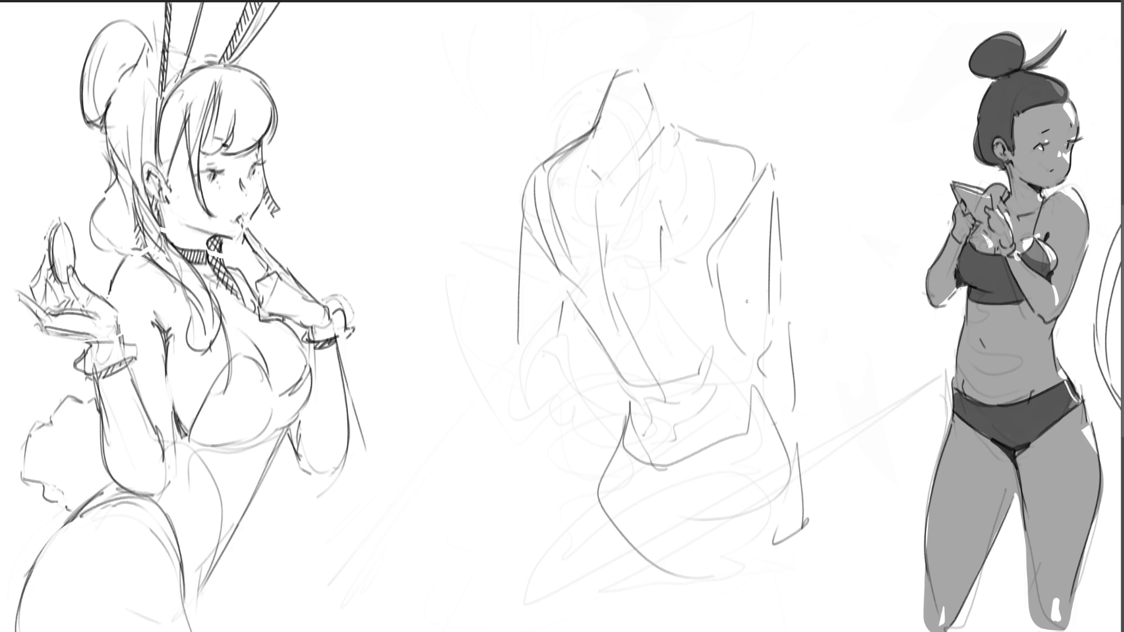
Outline the neck and back of the head from behind, then erase the back-view sketch much lighter
{"action": "left_click_drag", "start_coordinate": [661, 94], "coordinate": [653, 134]}
{"action": "mouse_move", "coordinate": [617, 75]}
{"action": "left_mouse_down"}
{"action": "mouse_move", "coordinate": [659, 67]}
{"action": "mouse_move", "coordinate": [665, 122]}
{"action": "left_mouse_up"}
{"action": "mouse_move", "coordinate": [643, 62]}
{"action": "left_mouse_down"}
{"action": "mouse_move", "coordinate": [612, 47]}
{"action": "mouse_move", "coordinate": [630, 11]}
{"action": "mouse_move", "coordinate": [666, 50]}
{"action": "left_mouse_up"}
{"action": "mouse_move", "coordinate": [675, 94]}
{"action": "left_mouse_down"}
{"action": "mouse_move", "coordinate": [702, 56]}
{"action": "mouse_move", "coordinate": [665, 49]}
{"action": "left_mouse_up"}
{"action": "left_click_drag", "start_coordinate": [684, 11], "coordinate": [680, 100]}
{"action": "left_click_drag", "start_coordinate": [698, 81], "coordinate": [690, 100]}
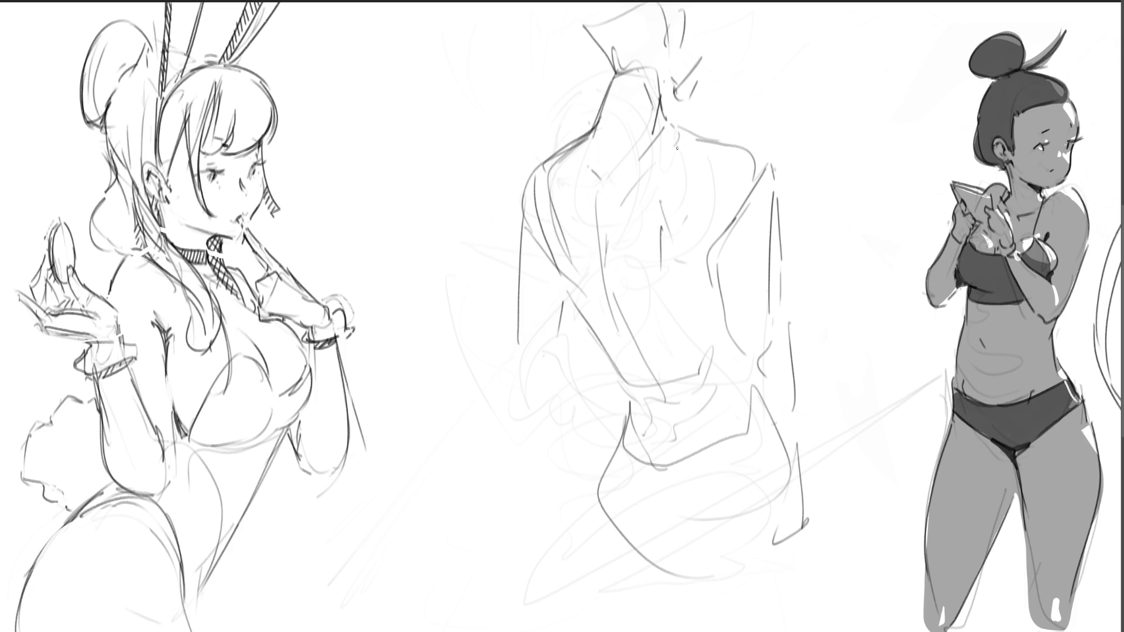
{"action": "key", "text": "e"}
{"action": "mouse_move", "coordinate": [598, 223]}
{"action": "left_mouse_down"}
{"action": "mouse_move", "coordinate": [687, 435]}
{"action": "mouse_move", "coordinate": [667, 151]}
{"action": "mouse_move", "coordinate": [647, 544]}
{"action": "mouse_move", "coordinate": [802, 391]}
{"action": "mouse_move", "coordinate": [707, 75]}
{"action": "mouse_move", "coordinate": [735, 527]}
{"action": "mouse_move", "coordinate": [904, 424]}
{"action": "left_mouse_up"}
Sketch the middle figure's head oval, jaw, eyes, ears, hair lines and bun
{"action": "key", "text": "e"}
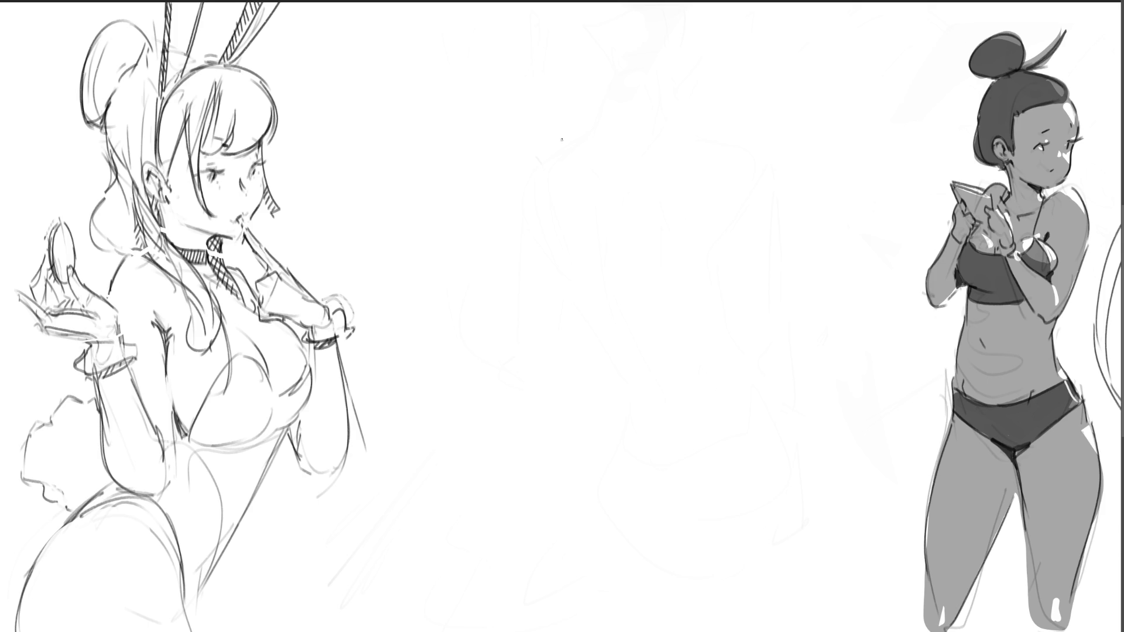
{"action": "mouse_move", "coordinate": [538, 67]}
{"action": "left_mouse_down"}
{"action": "mouse_move", "coordinate": [559, 41]}
{"action": "mouse_move", "coordinate": [605, 96]}
{"action": "mouse_move", "coordinate": [539, 117]}
{"action": "mouse_move", "coordinate": [593, 138]}
{"action": "left_mouse_up"}
{"action": "left_click_drag", "start_coordinate": [584, 152], "coordinate": [574, 149]}
{"action": "mouse_move", "coordinate": [547, 85]}
{"action": "left_mouse_down"}
{"action": "mouse_move", "coordinate": [542, 97]}
{"action": "mouse_move", "coordinate": [587, 94]}
{"action": "mouse_move", "coordinate": [611, 108]}
{"action": "left_mouse_up"}
{"action": "left_click_drag", "start_coordinate": [528, 108], "coordinate": [545, 124]}
{"action": "mouse_move", "coordinate": [549, 53]}
{"action": "left_mouse_down"}
{"action": "mouse_move", "coordinate": [565, 43]}
{"action": "mouse_move", "coordinate": [615, 83]}
{"action": "mouse_move", "coordinate": [614, 100]}
{"action": "left_mouse_up"}
{"action": "left_click_drag", "start_coordinate": [615, 91], "coordinate": [632, 116]}
{"action": "mouse_move", "coordinate": [514, 116]}
{"action": "left_mouse_down"}
{"action": "mouse_move", "coordinate": [527, 139]}
{"action": "mouse_move", "coordinate": [583, 171]}
{"action": "mouse_move", "coordinate": [544, 240]}
{"action": "left_mouse_up"}
Outline the neck, torso and body down to the hem and hips
{"action": "mouse_move", "coordinate": [535, 153]}
{"action": "left_mouse_down"}
{"action": "mouse_move", "coordinate": [553, 156]}
{"action": "mouse_move", "coordinate": [508, 145]}
{"action": "mouse_move", "coordinate": [583, 214]}
{"action": "mouse_move", "coordinate": [627, 192]}
{"action": "mouse_move", "coordinate": [628, 226]}
{"action": "left_mouse_up"}
{"action": "mouse_move", "coordinate": [624, 164]}
{"action": "left_mouse_down"}
{"action": "mouse_move", "coordinate": [645, 283]}
{"action": "mouse_move", "coordinate": [555, 254]}
{"action": "left_mouse_up"}
{"action": "left_click_drag", "start_coordinate": [499, 230], "coordinate": [503, 288]}
{"action": "left_click_drag", "start_coordinate": [519, 290], "coordinate": [632, 280]}
{"action": "mouse_move", "coordinate": [604, 258]}
{"action": "left_mouse_down"}
{"action": "mouse_move", "coordinate": [623, 277]}
{"action": "mouse_move", "coordinate": [522, 237]}
{"action": "mouse_move", "coordinate": [612, 202]}
{"action": "mouse_move", "coordinate": [625, 255]}
{"action": "mouse_move", "coordinate": [582, 358]}
{"action": "mouse_move", "coordinate": [585, 418]}
{"action": "mouse_move", "coordinate": [555, 416]}
{"action": "left_mouse_up"}
{"action": "left_click_drag", "start_coordinate": [521, 314], "coordinate": [572, 384]}
{"action": "left_click_drag", "start_coordinate": [624, 281], "coordinate": [636, 310]}
{"action": "left_click_drag", "start_coordinate": [644, 322], "coordinate": [650, 350]}
Draw the navel, hip curves, thighs and both legs down to the page bottom
{"action": "left_click_drag", "start_coordinate": [586, 313], "coordinate": [581, 326]}
{"action": "mouse_move", "coordinate": [594, 394]}
{"action": "left_mouse_down"}
{"action": "mouse_move", "coordinate": [609, 403]}
{"action": "mouse_move", "coordinate": [652, 368]}
{"action": "left_mouse_up"}
{"action": "left_click_drag", "start_coordinate": [658, 364], "coordinate": [598, 442]}
{"action": "left_click_drag", "start_coordinate": [661, 338], "coordinate": [673, 504]}
{"action": "mouse_move", "coordinate": [613, 461]}
{"action": "left_mouse_down"}
{"action": "mouse_move", "coordinate": [662, 552]}
{"action": "mouse_move", "coordinate": [703, 586]}
{"action": "mouse_move", "coordinate": [711, 631]}
{"action": "left_mouse_up"}
{"action": "left_click_drag", "start_coordinate": [513, 293], "coordinate": [532, 410]}
{"action": "left_click_drag", "start_coordinate": [541, 417], "coordinate": [551, 486]}
{"action": "left_click_drag", "start_coordinate": [570, 446], "coordinate": [534, 538]}
{"action": "left_click_drag", "start_coordinate": [497, 406], "coordinate": [508, 630]}
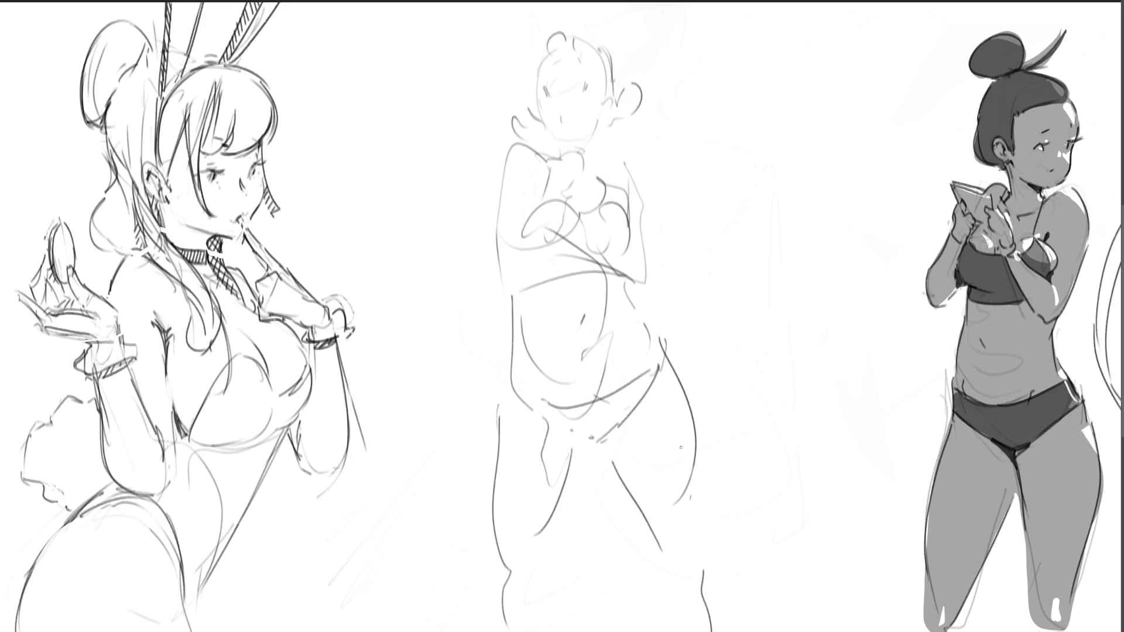
Darken the waist lines, bun and hair outline, and add side curls and eye marks
{"action": "left_click_drag", "start_coordinate": [528, 289], "coordinate": [507, 385]}
{"action": "mouse_move", "coordinate": [625, 278]}
{"action": "left_mouse_down"}
{"action": "mouse_move", "coordinate": [631, 318]}
{"action": "mouse_move", "coordinate": [656, 352]}
{"action": "left_mouse_up"}
{"action": "mouse_move", "coordinate": [552, 32]}
{"action": "left_mouse_down"}
{"action": "mouse_move", "coordinate": [580, 60]}
{"action": "mouse_move", "coordinate": [635, 78]}
{"action": "mouse_move", "coordinate": [641, 116]}
{"action": "mouse_move", "coordinate": [624, 124]}
{"action": "left_mouse_up"}
{"action": "mouse_move", "coordinate": [534, 76]}
{"action": "left_mouse_down"}
{"action": "mouse_move", "coordinate": [507, 92]}
{"action": "mouse_move", "coordinate": [533, 120]}
{"action": "left_mouse_up"}
{"action": "left_click_drag", "start_coordinate": [614, 100], "coordinate": [624, 113]}
{"action": "mouse_move", "coordinate": [544, 88]}
{"action": "left_mouse_down"}
{"action": "mouse_move", "coordinate": [552, 98]}
{"action": "mouse_move", "coordinate": [584, 83]}
{"action": "left_mouse_up"}
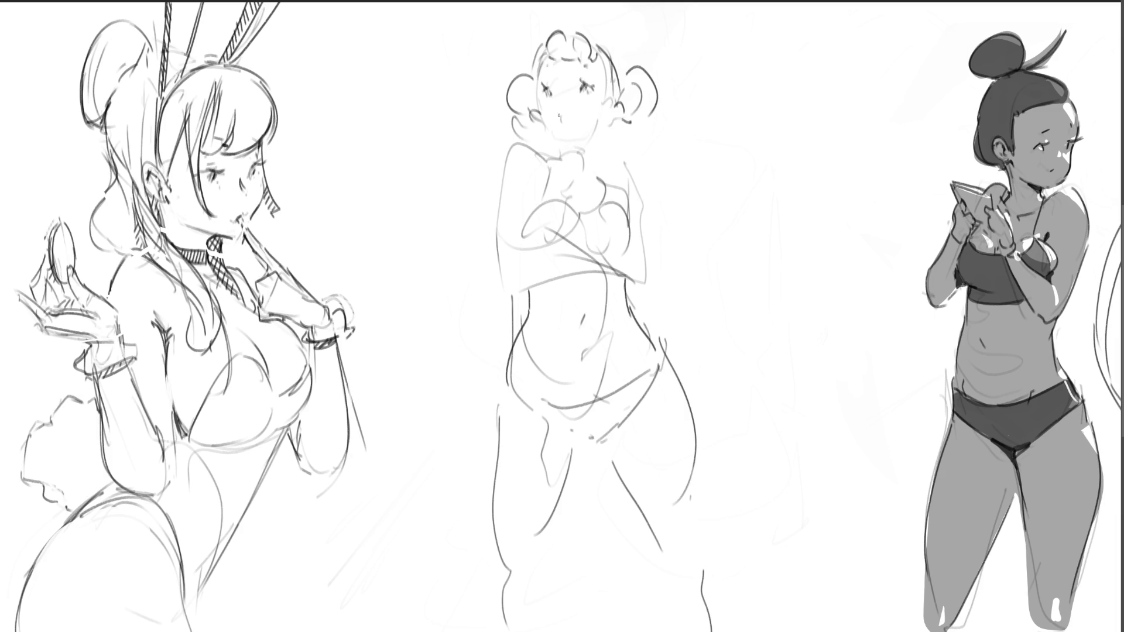
Ink the left cheek, jaw, chin, neck and left collar and shoulder
{"action": "mouse_move", "coordinate": [539, 101]}
{"action": "left_mouse_down"}
{"action": "mouse_move", "coordinate": [545, 135]}
{"action": "mouse_move", "coordinate": [566, 114]}
{"action": "mouse_move", "coordinate": [607, 130]}
{"action": "mouse_move", "coordinate": [568, 150]}
{"action": "mouse_move", "coordinate": [584, 154]}
{"action": "left_mouse_up"}
{"action": "left_click_drag", "start_coordinate": [587, 151], "coordinate": [586, 171]}
{"action": "left_click_drag", "start_coordinate": [592, 147], "coordinate": [595, 173]}
{"action": "mouse_move", "coordinate": [537, 146]}
{"action": "left_mouse_down"}
{"action": "mouse_move", "coordinate": [587, 187]}
{"action": "mouse_move", "coordinate": [550, 156]}
{"action": "left_mouse_up"}
{"action": "left_click_drag", "start_coordinate": [538, 140], "coordinate": [501, 210]}
{"action": "left_click_drag", "start_coordinate": [540, 178], "coordinate": [554, 198]}
Ink the right collar and shoulder, left chest outline and the choker
{"action": "left_click_drag", "start_coordinate": [597, 160], "coordinate": [637, 209]}
{"action": "left_click_drag", "start_coordinate": [551, 177], "coordinate": [546, 201]}
{"action": "mouse_move", "coordinate": [550, 196]}
{"action": "left_mouse_down"}
{"action": "mouse_move", "coordinate": [520, 235]}
{"action": "mouse_move", "coordinate": [553, 232]}
{"action": "left_mouse_up"}
{"action": "mouse_move", "coordinate": [553, 154]}
{"action": "left_mouse_down"}
{"action": "mouse_move", "coordinate": [559, 171]}
{"action": "mouse_move", "coordinate": [573, 155]}
{"action": "left_mouse_up"}
{"action": "left_click_drag", "start_coordinate": [573, 156], "coordinate": [593, 178]}
{"action": "left_click_drag", "start_coordinate": [601, 153], "coordinate": [600, 173]}
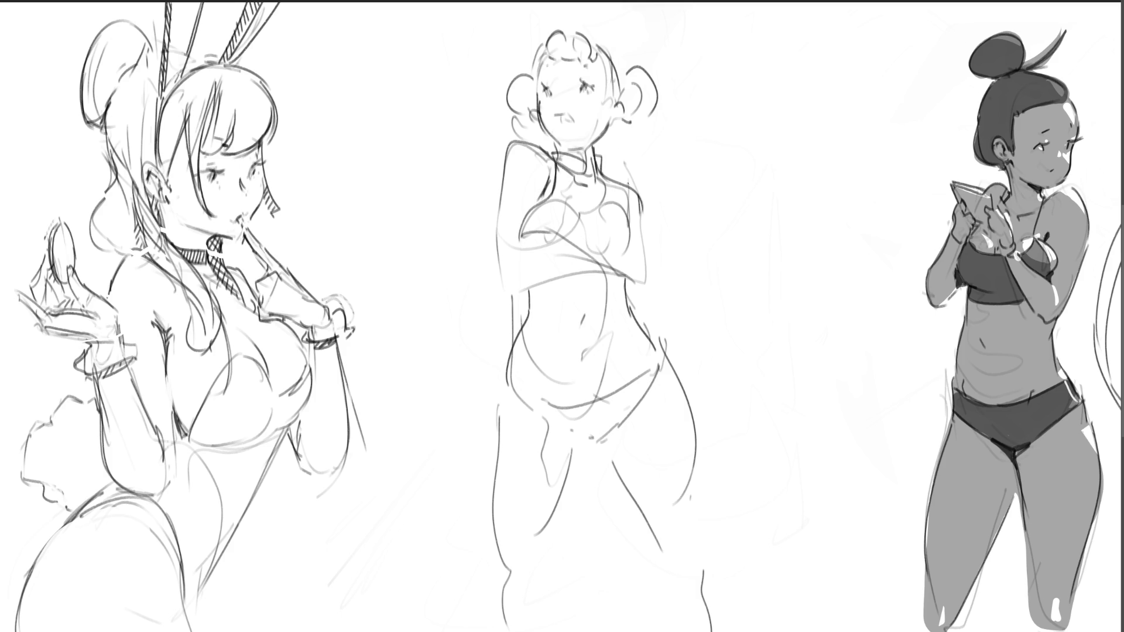
Ink the crossed arms with fingers, the forearm, torso side, and right arm and hand
{"action": "left_click_drag", "start_coordinate": [545, 233], "coordinate": [636, 262]}
{"action": "left_click_drag", "start_coordinate": [612, 180], "coordinate": [636, 258]}
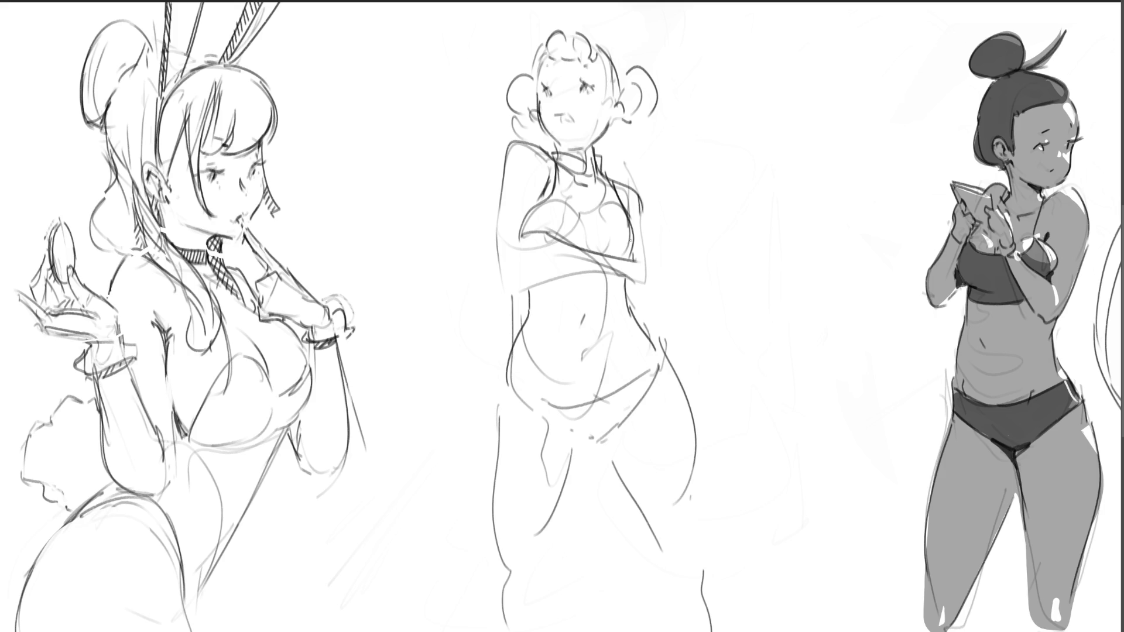
{"action": "mouse_move", "coordinate": [554, 238]}
{"action": "left_mouse_down"}
{"action": "mouse_move", "coordinate": [557, 263]}
{"action": "mouse_move", "coordinate": [614, 285]}
{"action": "left_mouse_up"}
{"action": "left_click_drag", "start_coordinate": [518, 235], "coordinate": [533, 260]}
{"action": "left_click_drag", "start_coordinate": [503, 178], "coordinate": [500, 247]}
{"action": "left_click_drag", "start_coordinate": [493, 255], "coordinate": [518, 277]}
{"action": "mouse_move", "coordinate": [516, 276]}
{"action": "left_mouse_down"}
{"action": "mouse_move", "coordinate": [624, 277]}
{"action": "mouse_move", "coordinate": [652, 303]}
{"action": "mouse_move", "coordinate": [647, 311]}
{"action": "left_mouse_up"}
{"action": "mouse_move", "coordinate": [609, 276]}
{"action": "left_mouse_down"}
{"action": "mouse_move", "coordinate": [653, 285]}
{"action": "mouse_move", "coordinate": [657, 299]}
{"action": "left_mouse_up"}
{"action": "left_click_drag", "start_coordinate": [641, 204], "coordinate": [651, 283]}
{"action": "left_click_drag", "start_coordinate": [649, 278], "coordinate": [652, 297]}
Ink the left waist and hip, both legs, knee marks and inner-thigh lines
{"action": "mouse_move", "coordinate": [533, 280]}
{"action": "left_mouse_down"}
{"action": "mouse_move", "coordinate": [493, 465]}
{"action": "mouse_move", "coordinate": [543, 549]}
{"action": "mouse_move", "coordinate": [577, 442]}
{"action": "left_mouse_up"}
{"action": "mouse_move", "coordinate": [534, 574]}
{"action": "left_mouse_down"}
{"action": "mouse_move", "coordinate": [507, 595]}
{"action": "mouse_move", "coordinate": [490, 553]}
{"action": "left_mouse_up"}
{"action": "left_click_drag", "start_coordinate": [491, 555], "coordinate": [483, 631]}
{"action": "left_click_drag", "start_coordinate": [533, 595], "coordinate": [521, 627]}
{"action": "left_click_drag", "start_coordinate": [585, 511], "coordinate": [553, 553]}
{"action": "left_click_drag", "start_coordinate": [601, 445], "coordinate": [661, 556]}
{"action": "mouse_move", "coordinate": [670, 342]}
{"action": "left_mouse_down"}
{"action": "mouse_move", "coordinate": [721, 566]}
{"action": "mouse_move", "coordinate": [698, 603]}
{"action": "mouse_move", "coordinate": [717, 610]}
{"action": "mouse_move", "coordinate": [663, 357]}
{"action": "left_mouse_up"}
{"action": "left_click_drag", "start_coordinate": [610, 444], "coordinate": [663, 549]}
{"action": "left_click_drag", "start_coordinate": [570, 460], "coordinate": [550, 580]}
Reinforce the left hip and thigh, and refine the collar, right ear and head sides
{"action": "mouse_move", "coordinate": [535, 279]}
{"action": "left_mouse_down"}
{"action": "mouse_move", "coordinate": [533, 326]}
{"action": "mouse_move", "coordinate": [497, 420]}
{"action": "mouse_move", "coordinate": [492, 473]}
{"action": "left_mouse_up"}
{"action": "left_click_drag", "start_coordinate": [537, 325], "coordinate": [515, 374]}
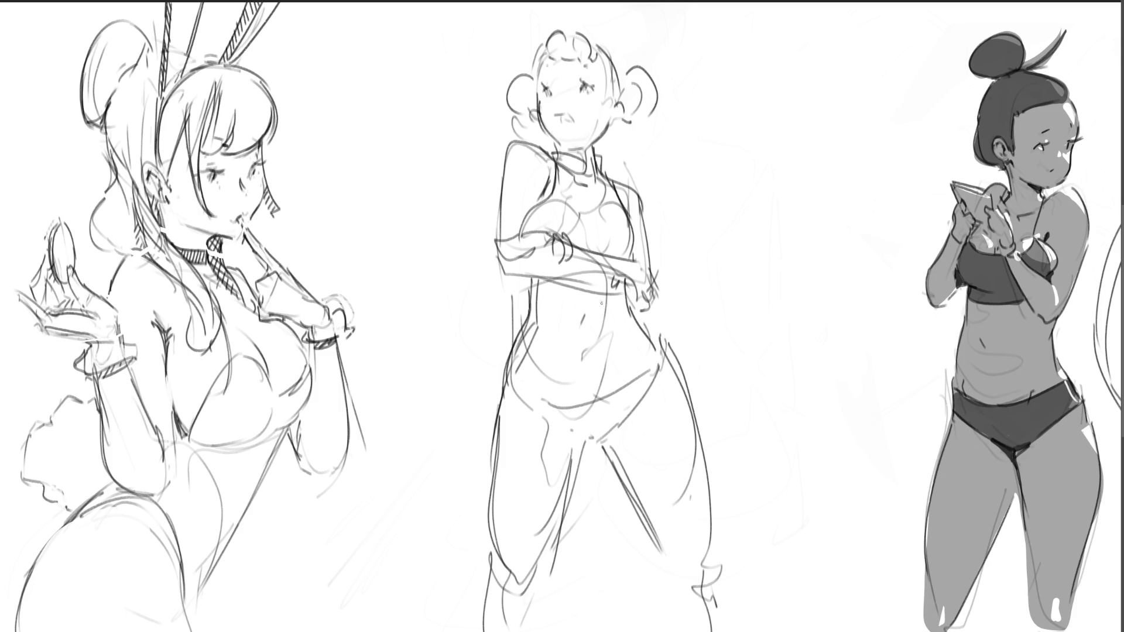
{"action": "mouse_move", "coordinate": [552, 151]}
{"action": "left_mouse_down"}
{"action": "mouse_move", "coordinate": [554, 182]}
{"action": "mouse_move", "coordinate": [576, 153]}
{"action": "mouse_move", "coordinate": [605, 172]}
{"action": "left_mouse_up"}
{"action": "mouse_move", "coordinate": [623, 115]}
{"action": "left_mouse_down"}
{"action": "mouse_move", "coordinate": [631, 138]}
{"action": "mouse_move", "coordinate": [639, 130]}
{"action": "left_mouse_up"}
{"action": "left_click_drag", "start_coordinate": [621, 67], "coordinate": [624, 97]}
{"action": "left_click_drag", "start_coordinate": [539, 76], "coordinate": [534, 95]}
Fade the crossed-arms figure with a soft eraser and block in a reddish head with a bun
{"action": "key", "text": "e"}
{"action": "mouse_move", "coordinate": [526, 586]}
{"action": "left_mouse_down"}
{"action": "mouse_move", "coordinate": [507, 364]}
{"action": "mouse_move", "coordinate": [564, 37]}
{"action": "mouse_move", "coordinate": [669, 564]}
{"action": "mouse_move", "coordinate": [632, 627]}
{"action": "mouse_move", "coordinate": [644, 216]}
{"action": "mouse_move", "coordinate": [565, 631]}
{"action": "left_mouse_up"}
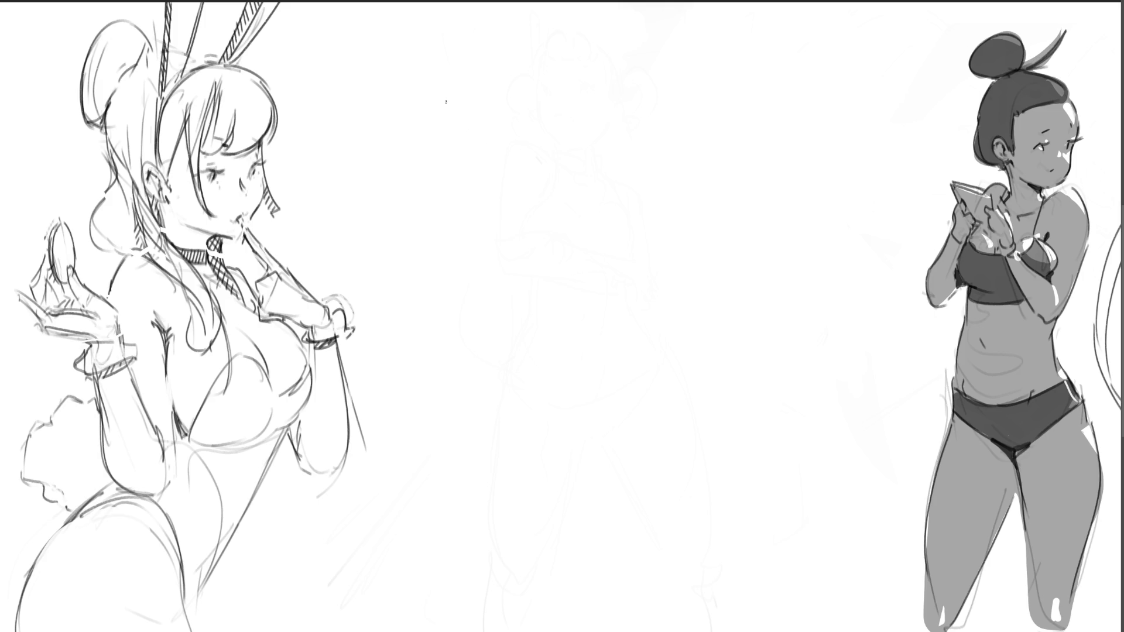
{"action": "mouse_move", "coordinate": [455, 164]}
{"action": "left_mouse_down"}
{"action": "mouse_move", "coordinate": [490, 87]}
{"action": "mouse_move", "coordinate": [515, 99]}
{"action": "left_mouse_up"}
{"action": "left_click_drag", "start_coordinate": [529, 126], "coordinate": [529, 163]}
{"action": "left_click_drag", "start_coordinate": [454, 164], "coordinate": [465, 136]}
{"action": "mouse_move", "coordinate": [485, 110]}
{"action": "left_mouse_down"}
{"action": "mouse_move", "coordinate": [511, 97]}
{"action": "mouse_move", "coordinate": [521, 131]}
{"action": "left_mouse_up"}
{"action": "mouse_move", "coordinate": [530, 99]}
{"action": "left_mouse_down"}
{"action": "mouse_move", "coordinate": [531, 175]}
{"action": "mouse_move", "coordinate": [501, 89]}
{"action": "mouse_move", "coordinate": [469, 86]}
{"action": "mouse_move", "coordinate": [487, 66]}
{"action": "left_mouse_up"}
{"action": "mouse_move", "coordinate": [467, 166]}
{"action": "left_mouse_down"}
{"action": "mouse_move", "coordinate": [518, 174]}
{"action": "mouse_move", "coordinate": [489, 207]}
{"action": "mouse_move", "coordinate": [472, 152]}
{"action": "left_mouse_up"}
Sketch the ear, cheek, side hair, jaw and neck, plus long diagonal gesture lines
{"action": "left_click_drag", "start_coordinate": [530, 186], "coordinate": [531, 185]}
{"action": "left_click_drag", "start_coordinate": [459, 166], "coordinate": [464, 191]}
{"action": "mouse_move", "coordinate": [532, 82]}
{"action": "left_mouse_down"}
{"action": "mouse_move", "coordinate": [543, 176]}
{"action": "mouse_move", "coordinate": [527, 205]}
{"action": "left_mouse_up"}
{"action": "mouse_move", "coordinate": [476, 231]}
{"action": "left_mouse_down"}
{"action": "mouse_move", "coordinate": [559, 227]}
{"action": "mouse_move", "coordinate": [614, 152]}
{"action": "mouse_move", "coordinate": [604, 212]}
{"action": "mouse_move", "coordinate": [537, 236]}
{"action": "left_mouse_up"}
{"action": "left_click_drag", "start_coordinate": [687, 71], "coordinate": [600, 253]}
{"action": "left_click_drag", "start_coordinate": [566, 241], "coordinate": [539, 259]}
{"action": "mouse_move", "coordinate": [552, 211]}
{"action": "left_mouse_down"}
{"action": "mouse_move", "coordinate": [472, 227]}
{"action": "mouse_move", "coordinate": [439, 202]}
{"action": "mouse_move", "coordinate": [429, 223]}
{"action": "left_mouse_up"}
Add loops around the neck and collar, squiggles and a long left gesture line
{"action": "left_click_drag", "start_coordinate": [442, 234], "coordinate": [416, 267]}
{"action": "left_click_drag", "start_coordinate": [515, 211], "coordinate": [494, 251]}
{"action": "mouse_move", "coordinate": [485, 210]}
{"action": "left_mouse_down"}
{"action": "mouse_move", "coordinate": [443, 235]}
{"action": "mouse_move", "coordinate": [443, 255]}
{"action": "left_mouse_up"}
{"action": "left_click_drag", "start_coordinate": [448, 197], "coordinate": [439, 241]}
{"action": "left_click_drag", "start_coordinate": [437, 174], "coordinate": [434, 199]}
{"action": "left_click_drag", "start_coordinate": [408, 202], "coordinate": [398, 236]}
{"action": "left_click_drag", "start_coordinate": [438, 280], "coordinate": [410, 302]}
{"action": "left_click_drag", "start_coordinate": [383, 242], "coordinate": [361, 266]}
{"action": "mouse_move", "coordinate": [300, 55]}
{"action": "left_mouse_down"}
{"action": "mouse_move", "coordinate": [328, 135]}
{"action": "mouse_move", "coordinate": [442, 346]}
{"action": "mouse_move", "coordinate": [417, 336]}
{"action": "left_mouse_up"}
{"action": "left_click_drag", "start_coordinate": [423, 350], "coordinate": [422, 358]}
Sketch the big sweeping curves, lower arcs, a long leg line and body curves
{"action": "mouse_move", "coordinate": [316, 313]}
{"action": "left_mouse_down"}
{"action": "mouse_move", "coordinate": [467, 363]}
{"action": "mouse_move", "coordinate": [593, 252]}
{"action": "mouse_move", "coordinate": [619, 277]}
{"action": "left_mouse_up"}
{"action": "mouse_move", "coordinate": [627, 219]}
{"action": "left_mouse_down"}
{"action": "mouse_move", "coordinate": [643, 237]}
{"action": "mouse_move", "coordinate": [626, 452]}
{"action": "mouse_move", "coordinate": [319, 471]}
{"action": "mouse_move", "coordinate": [389, 495]}
{"action": "left_mouse_up"}
{"action": "mouse_move", "coordinate": [417, 354]}
{"action": "left_mouse_down"}
{"action": "mouse_move", "coordinate": [464, 274]}
{"action": "mouse_move", "coordinate": [541, 538]}
{"action": "left_mouse_up"}
{"action": "left_click_drag", "start_coordinate": [445, 367], "coordinate": [515, 586]}
{"action": "left_click_drag", "start_coordinate": [374, 376], "coordinate": [373, 457]}
{"action": "left_click_drag", "start_coordinate": [542, 339], "coordinate": [579, 468]}
{"action": "mouse_move", "coordinate": [583, 271]}
{"action": "left_mouse_down"}
{"action": "mouse_move", "coordinate": [602, 272]}
{"action": "mouse_move", "coordinate": [647, 378]}
{"action": "left_mouse_up"}
Mark the right shoulder, draw a wing-like shape beside the head, and add an open mouth
{"action": "left_click_drag", "start_coordinate": [557, 177], "coordinate": [579, 193]}
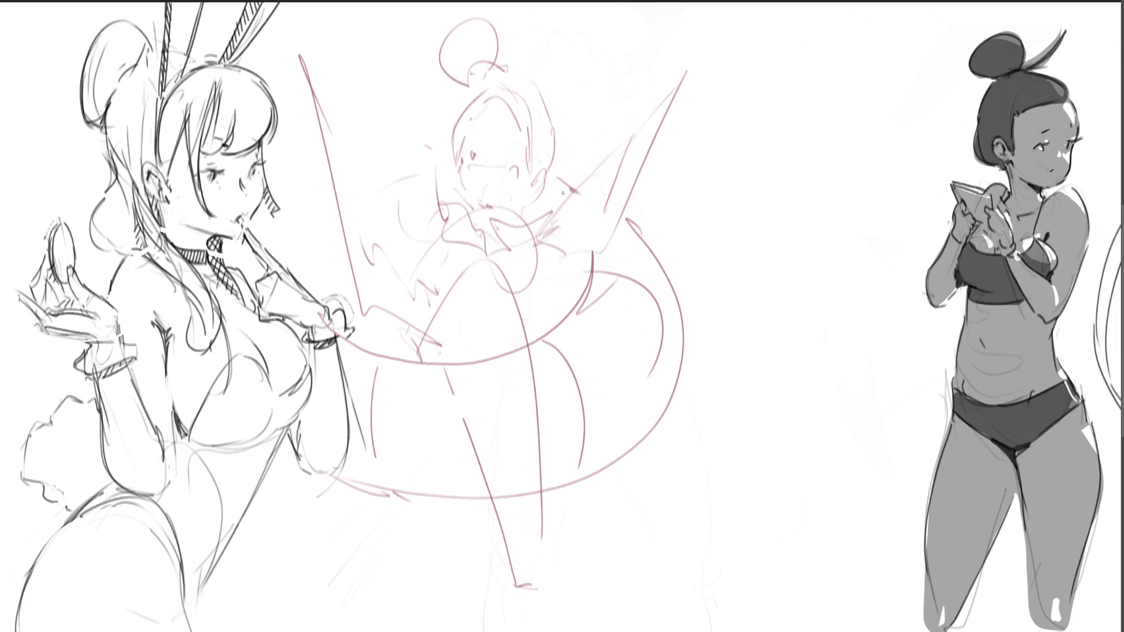
{"action": "left_click_drag", "start_coordinate": [408, 206], "coordinate": [395, 184]}
{"action": "mouse_move", "coordinate": [391, 176]}
{"action": "left_mouse_down"}
{"action": "mouse_move", "coordinate": [338, 157]}
{"action": "mouse_move", "coordinate": [401, 161]}
{"action": "left_mouse_up"}
{"action": "left_click_drag", "start_coordinate": [409, 178], "coordinate": [429, 210]}
{"action": "mouse_move", "coordinate": [347, 171]}
{"action": "left_mouse_down"}
{"action": "mouse_move", "coordinate": [392, 182]}
{"action": "mouse_move", "coordinate": [404, 206]}
{"action": "left_mouse_up"}
{"action": "left_click_drag", "start_coordinate": [409, 149], "coordinate": [433, 183]}
{"action": "mouse_move", "coordinate": [346, 161]}
{"action": "left_mouse_down"}
{"action": "mouse_move", "coordinate": [412, 179]}
{"action": "mouse_move", "coordinate": [378, 209]}
{"action": "left_mouse_up"}
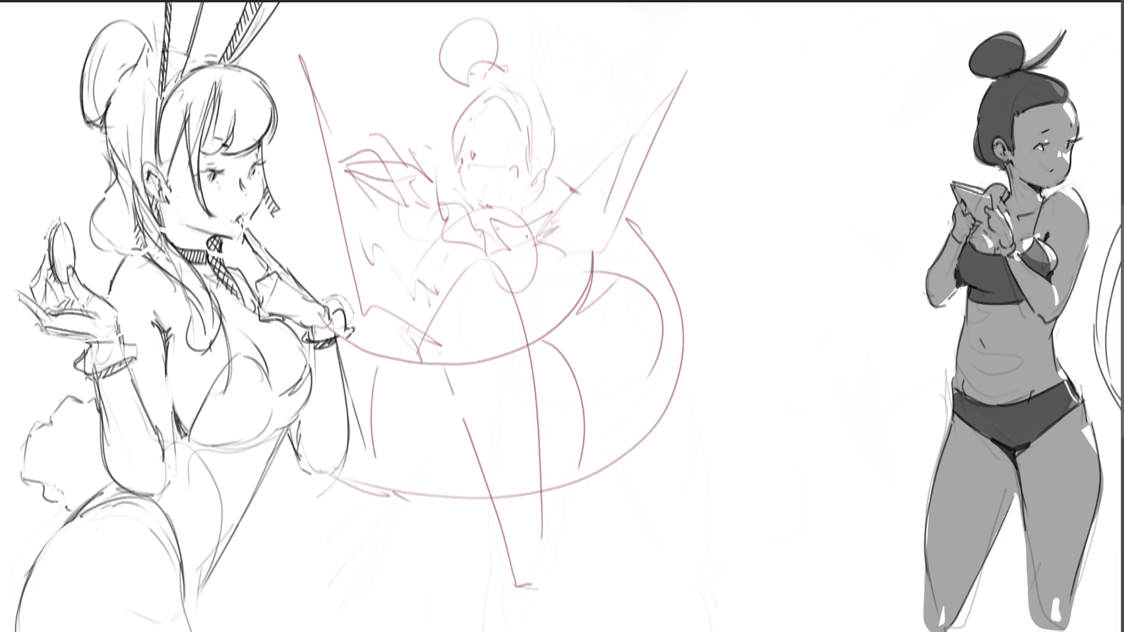
{"action": "left_click_drag", "start_coordinate": [479, 186], "coordinate": [479, 181]}
Mirror the red sketch horizontally and move it about 200 px to the right
{"action": "key", "text": "h"}
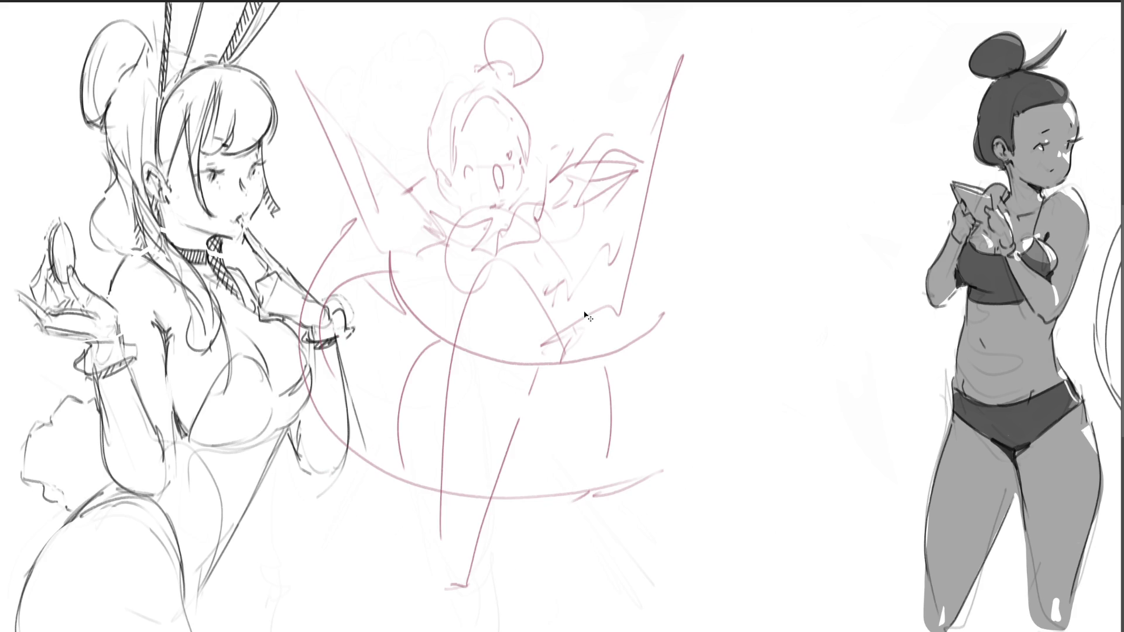
{"action": "key", "text": "ctrl+t"}
{"action": "left_click_drag", "start_coordinate": [532, 321], "coordinate": [648, 336]}
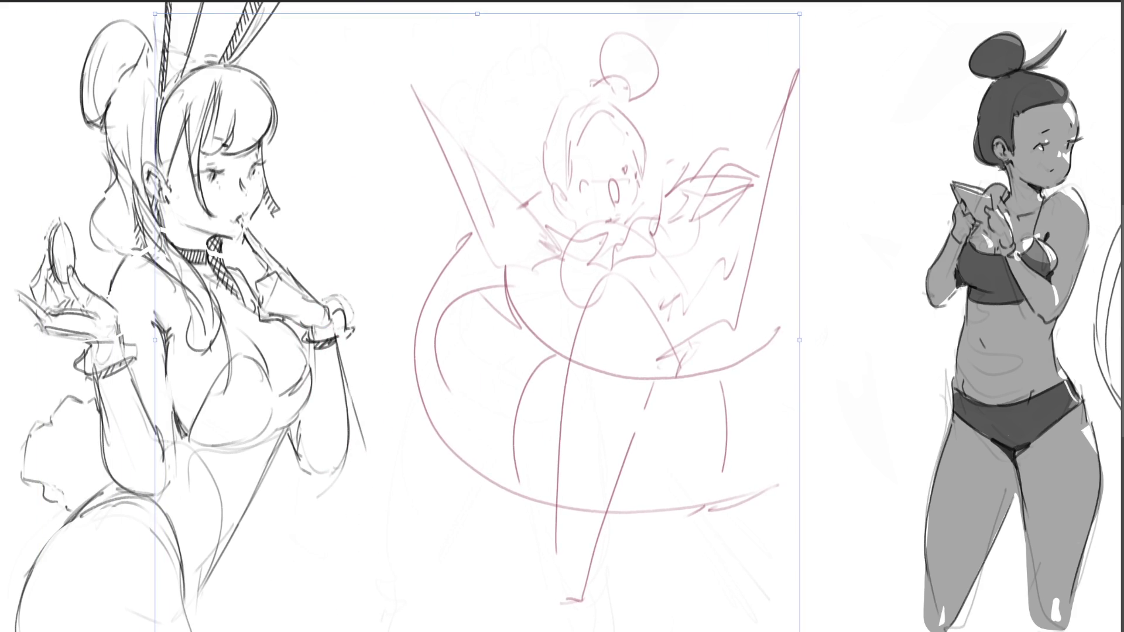
{"action": "key", "text": "Return"}
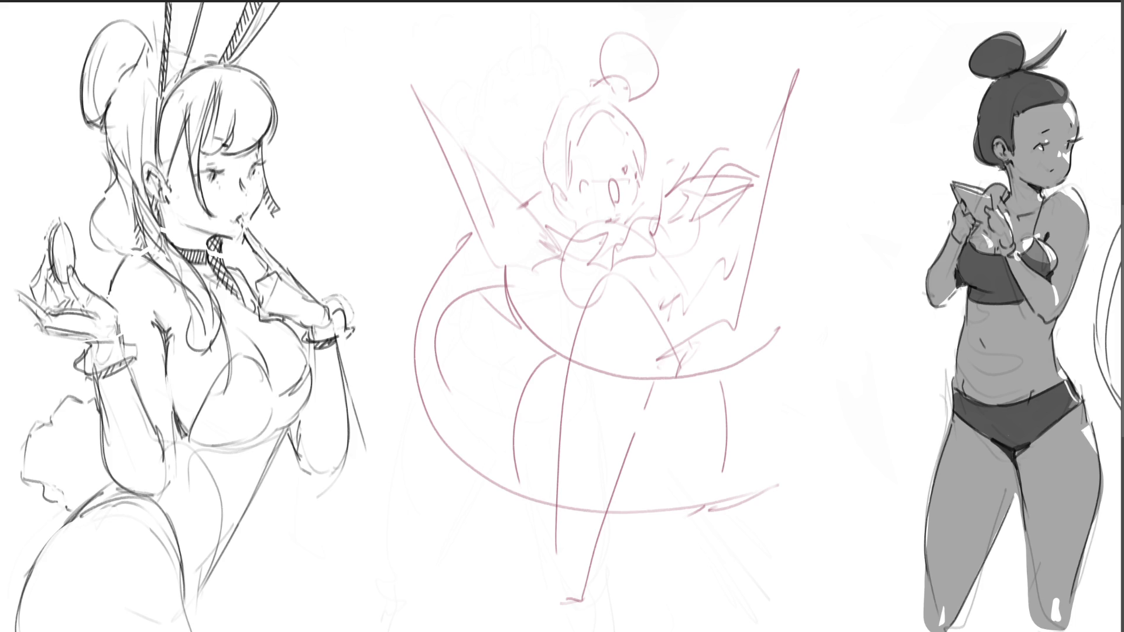
Ink the closed eyes, cheek, a bow on top, the hairline and bun
{"action": "mouse_move", "coordinate": [578, 183]}
{"action": "left_mouse_down"}
{"action": "mouse_move", "coordinate": [625, 171]}
{"action": "mouse_move", "coordinate": [615, 184]}
{"action": "mouse_move", "coordinate": [587, 150]}
{"action": "mouse_move", "coordinate": [617, 145]}
{"action": "left_mouse_up"}
{"action": "mouse_move", "coordinate": [563, 189]}
{"action": "left_mouse_down"}
{"action": "mouse_move", "coordinate": [569, 208]}
{"action": "mouse_move", "coordinate": [637, 180]}
{"action": "mouse_move", "coordinate": [640, 206]}
{"action": "mouse_move", "coordinate": [592, 224]}
{"action": "left_mouse_up"}
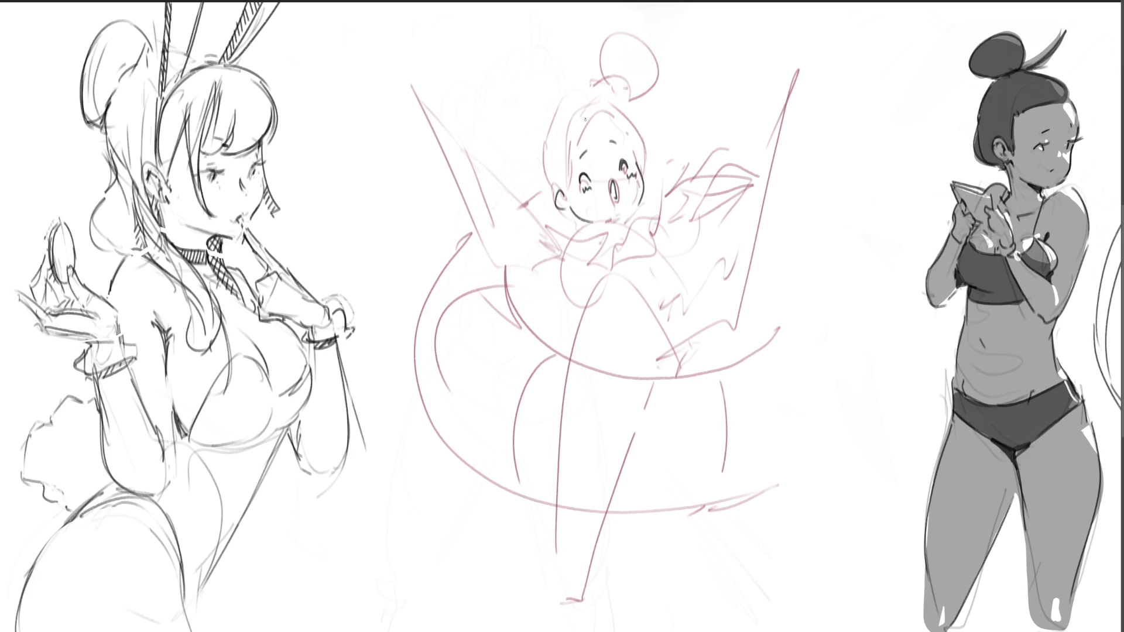
{"action": "mouse_move", "coordinate": [586, 115]}
{"action": "left_mouse_down"}
{"action": "mouse_move", "coordinate": [551, 101]}
{"action": "mouse_move", "coordinate": [585, 132]}
{"action": "mouse_move", "coordinate": [609, 115]}
{"action": "mouse_move", "coordinate": [626, 123]}
{"action": "mouse_move", "coordinate": [645, 168]}
{"action": "left_mouse_up"}
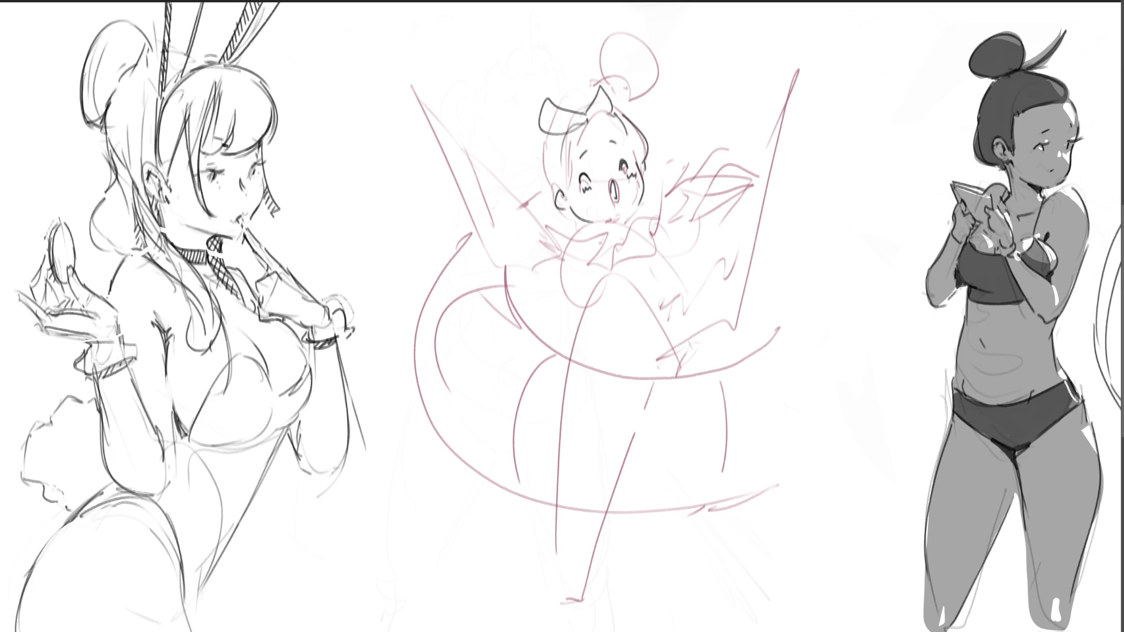
{"action": "left_click_drag", "start_coordinate": [548, 127], "coordinate": [540, 190]}
{"action": "mouse_move", "coordinate": [567, 100]}
{"action": "left_mouse_down"}
{"action": "mouse_move", "coordinate": [619, 79]}
{"action": "mouse_move", "coordinate": [621, 95]}
{"action": "left_mouse_up"}
Ink the collar and neck lines and the strokes below the collar, undoing misplaced ones
{"action": "mouse_move", "coordinate": [579, 241]}
{"action": "left_mouse_down"}
{"action": "mouse_move", "coordinate": [631, 237]}
{"action": "mouse_move", "coordinate": [573, 240]}
{"action": "mouse_move", "coordinate": [586, 271]}
{"action": "mouse_move", "coordinate": [565, 282]}
{"action": "left_mouse_up"}
{"action": "key", "text": "ctrl+z"}
{"action": "mouse_move", "coordinate": [628, 238]}
{"action": "left_mouse_down"}
{"action": "mouse_move", "coordinate": [642, 231]}
{"action": "mouse_move", "coordinate": [693, 248]}
{"action": "left_mouse_up"}
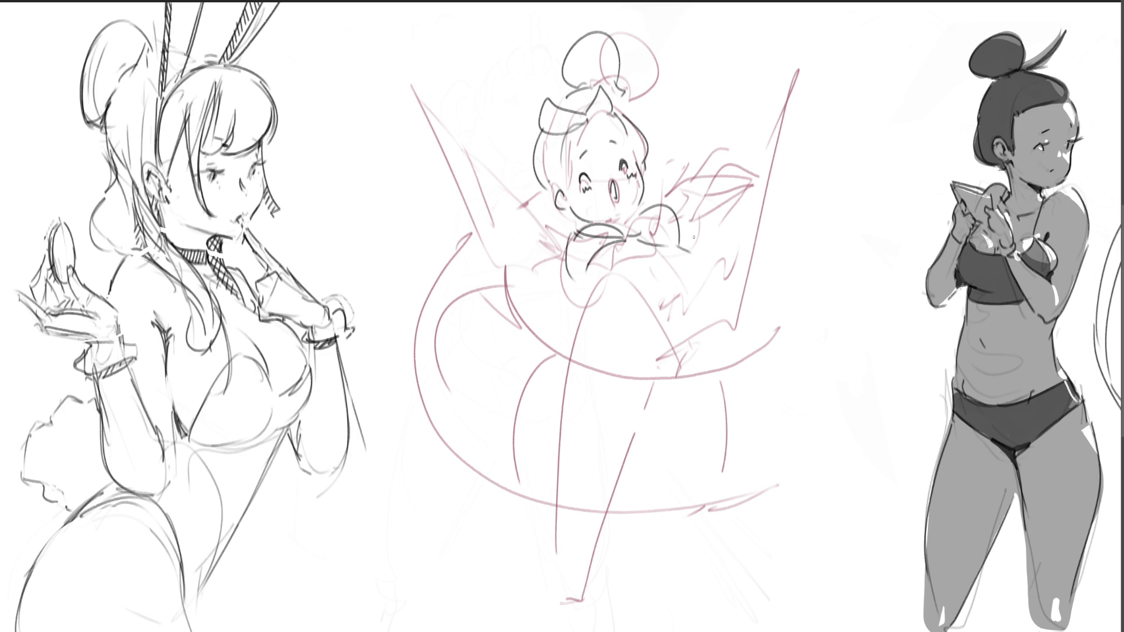
{"action": "left_click_drag", "start_coordinate": [578, 276], "coordinate": [589, 294]}
{"action": "key", "text": "ctrl+z"}
{"action": "mouse_move", "coordinate": [672, 247]}
{"action": "left_mouse_down"}
{"action": "mouse_move", "coordinate": [692, 261]}
{"action": "mouse_move", "coordinate": [659, 260]}
{"action": "left_mouse_up"}
{"action": "left_click_drag", "start_coordinate": [651, 302], "coordinate": [702, 276]}
{"action": "key", "text": "ctrl+z"}
{"action": "left_click_drag", "start_coordinate": [642, 296], "coordinate": [669, 311]}
{"action": "left_click_drag", "start_coordinate": [694, 266], "coordinate": [738, 346]}
Ink the arcs below the collar, the raised right arm and body stroke, then fade the sketch with the eraser
{"action": "mouse_move", "coordinate": [625, 261]}
{"action": "left_mouse_down"}
{"action": "mouse_move", "coordinate": [570, 351]}
{"action": "mouse_move", "coordinate": [691, 370]}
{"action": "left_mouse_up"}
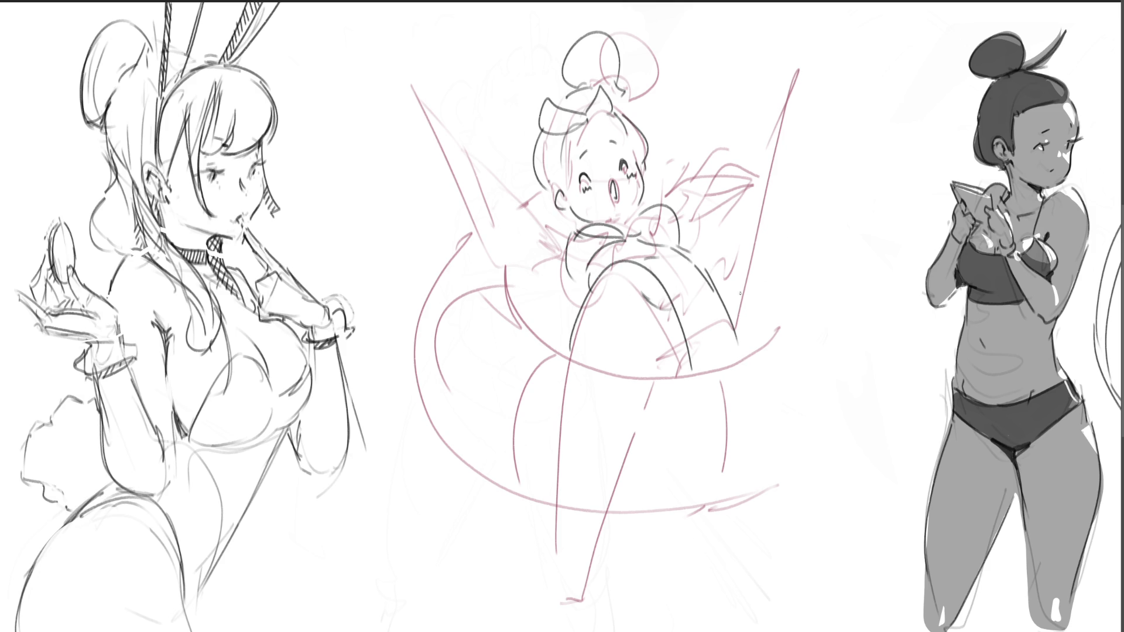
{"action": "mouse_move", "coordinate": [704, 329]}
{"action": "left_mouse_down"}
{"action": "mouse_move", "coordinate": [793, 62]}
{"action": "mouse_move", "coordinate": [804, 71]}
{"action": "left_mouse_up"}
{"action": "left_click_drag", "start_coordinate": [817, 166], "coordinate": [749, 354]}
{"action": "key", "text": "ctrl+z"}
{"action": "left_click_drag", "start_coordinate": [832, 150], "coordinate": [785, 320]}
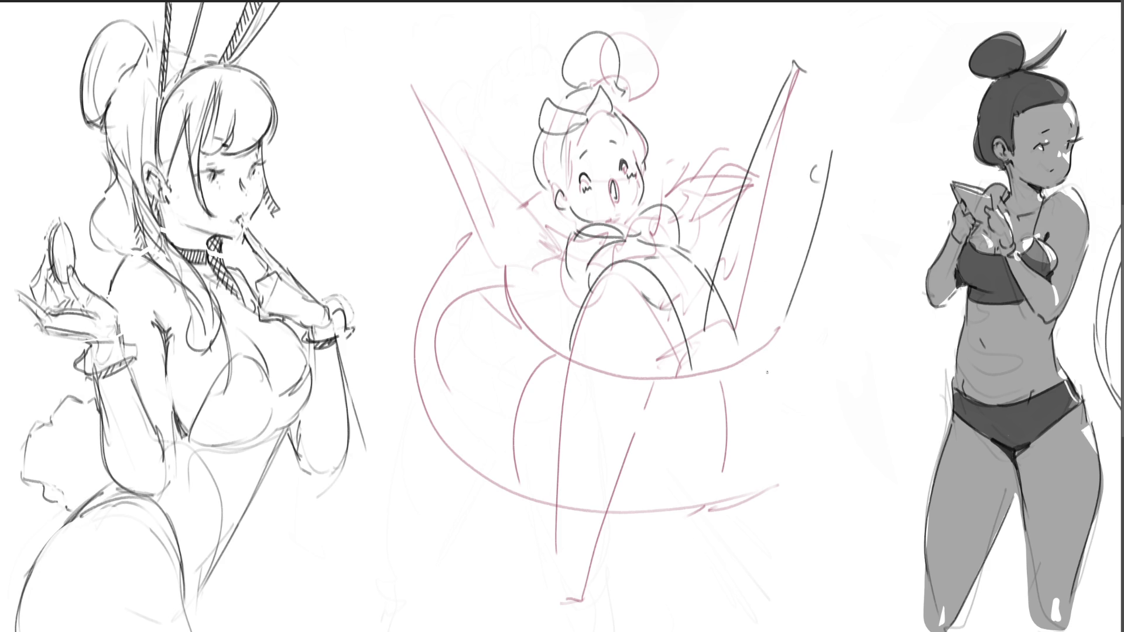
{"action": "mouse_move", "coordinate": [637, 372]}
{"action": "left_mouse_down"}
{"action": "mouse_move", "coordinate": [782, 332]}
{"action": "mouse_move", "coordinate": [815, 299]}
{"action": "left_mouse_up"}
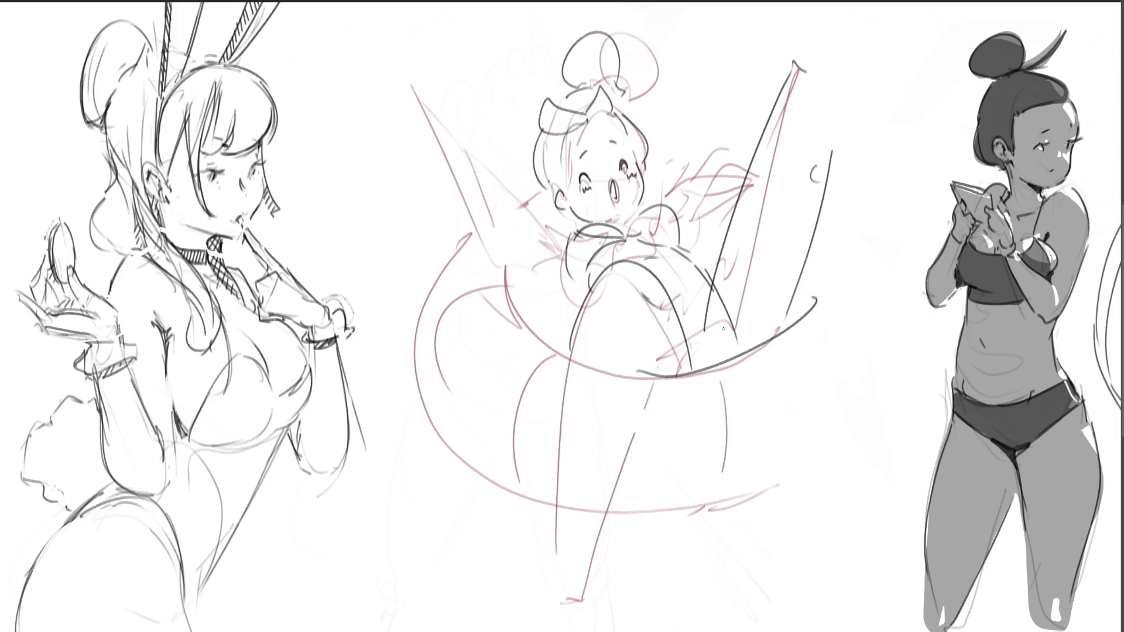
{"action": "left_click_drag", "start_coordinate": [506, 258], "coordinate": [563, 341]}
{"action": "key", "text": "e"}
{"action": "mouse_move", "coordinate": [784, 375]}
{"action": "left_mouse_down"}
{"action": "mouse_move", "coordinate": [585, 205]}
{"action": "mouse_move", "coordinate": [644, 410]}
{"action": "mouse_move", "coordinate": [562, 469]}
{"action": "left_mouse_up"}
Fade the inked middle sketch, then pencil the long curving contours of a large leg
{"action": "mouse_move", "coordinate": [819, 322]}
{"action": "left_mouse_down"}
{"action": "mouse_move", "coordinate": [648, 296]}
{"action": "mouse_move", "coordinate": [557, 557]}
{"action": "mouse_move", "coordinate": [853, 464]}
{"action": "mouse_move", "coordinate": [620, 479]}
{"action": "left_mouse_up"}
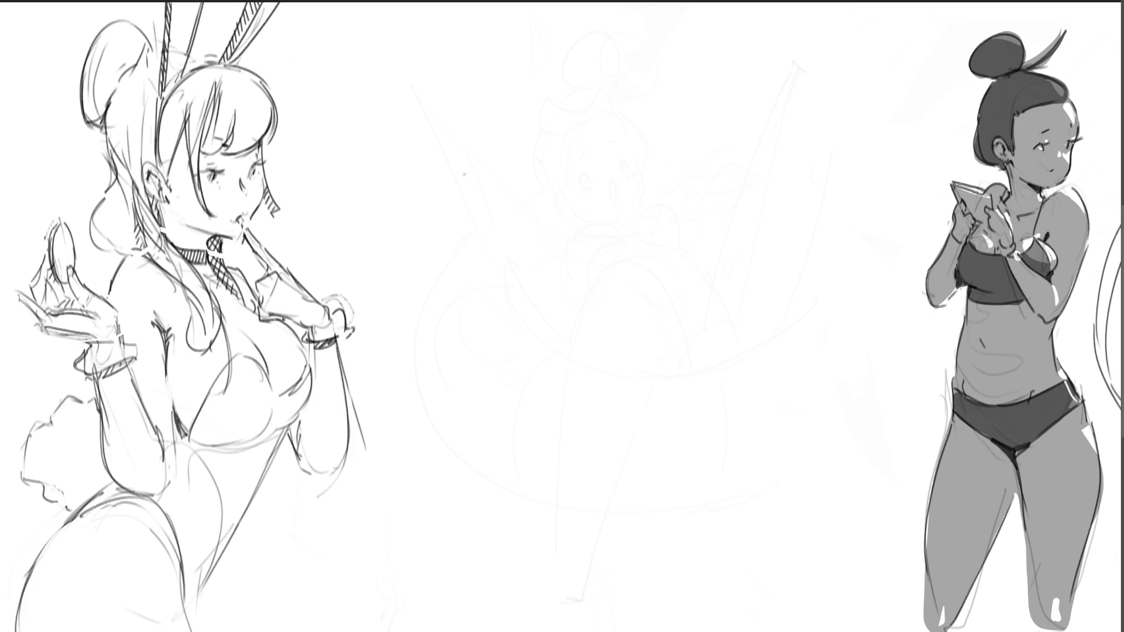
{"action": "left_click_drag", "start_coordinate": [478, 170], "coordinate": [513, 286]}
{"action": "mouse_move", "coordinate": [491, 228]}
{"action": "left_mouse_down"}
{"action": "mouse_move", "coordinate": [497, 117]}
{"action": "mouse_move", "coordinate": [539, 166]}
{"action": "left_mouse_up"}
{"action": "mouse_move", "coordinate": [526, 93]}
{"action": "left_mouse_down"}
{"action": "mouse_move", "coordinate": [559, 257]}
{"action": "mouse_move", "coordinate": [548, 327]}
{"action": "left_mouse_up"}
{"action": "left_click_drag", "start_coordinate": [553, 269], "coordinate": [549, 301]}
{"action": "mouse_move", "coordinate": [542, 202]}
{"action": "left_mouse_down"}
{"action": "mouse_move", "coordinate": [571, 258]}
{"action": "mouse_move", "coordinate": [574, 301]}
{"action": "left_mouse_up"}
{"action": "left_click_drag", "start_coordinate": [520, 309], "coordinate": [541, 332]}
{"action": "mouse_move", "coordinate": [500, 243]}
{"action": "left_mouse_down"}
{"action": "mouse_move", "coordinate": [543, 368]}
{"action": "mouse_move", "coordinate": [550, 253]}
{"action": "mouse_move", "coordinate": [565, 449]}
{"action": "left_mouse_up"}
{"action": "mouse_move", "coordinate": [565, 263]}
{"action": "left_mouse_down"}
{"action": "mouse_move", "coordinate": [592, 452]}
{"action": "mouse_move", "coordinate": [642, 390]}
{"action": "mouse_move", "coordinate": [660, 425]}
{"action": "left_mouse_up"}
Outline the foot's diagonal, bottom and left edges and sketch its toes
{"action": "mouse_move", "coordinate": [662, 430]}
{"action": "left_mouse_down"}
{"action": "mouse_move", "coordinate": [603, 472]}
{"action": "mouse_move", "coordinate": [674, 438]}
{"action": "left_mouse_up"}
{"action": "mouse_move", "coordinate": [611, 360]}
{"action": "left_mouse_down"}
{"action": "mouse_move", "coordinate": [638, 380]}
{"action": "mouse_move", "coordinate": [683, 483]}
{"action": "mouse_move", "coordinate": [577, 444]}
{"action": "left_mouse_up"}
{"action": "mouse_move", "coordinate": [525, 345]}
{"action": "left_mouse_down"}
{"action": "mouse_move", "coordinate": [529, 412]}
{"action": "mouse_move", "coordinate": [559, 451]}
{"action": "left_mouse_up"}
{"action": "mouse_move", "coordinate": [546, 385]}
{"action": "left_mouse_down"}
{"action": "mouse_move", "coordinate": [560, 436]}
{"action": "mouse_move", "coordinate": [620, 473]}
{"action": "mouse_move", "coordinate": [725, 492]}
{"action": "mouse_move", "coordinate": [734, 466]}
{"action": "mouse_move", "coordinate": [742, 493]}
{"action": "mouse_move", "coordinate": [753, 485]}
{"action": "left_mouse_up"}
{"action": "mouse_move", "coordinate": [741, 465]}
{"action": "left_mouse_down"}
{"action": "mouse_move", "coordinate": [755, 446]}
{"action": "mouse_move", "coordinate": [767, 469]}
{"action": "left_mouse_up"}
{"action": "left_click_drag", "start_coordinate": [733, 416], "coordinate": [742, 448]}
{"action": "left_click_drag", "start_coordinate": [731, 432], "coordinate": [744, 446]}
Add an oval pointed shape at the toes and darken the foot's top line
{"action": "mouse_move", "coordinate": [715, 403]}
{"action": "left_mouse_down"}
{"action": "mouse_move", "coordinate": [759, 401]}
{"action": "mouse_move", "coordinate": [771, 427]}
{"action": "mouse_move", "coordinate": [782, 425]}
{"action": "left_mouse_up"}
{"action": "mouse_move", "coordinate": [761, 417]}
{"action": "left_mouse_down"}
{"action": "mouse_move", "coordinate": [789, 432]}
{"action": "mouse_move", "coordinate": [787, 460]}
{"action": "mouse_move", "coordinate": [763, 474]}
{"action": "mouse_move", "coordinate": [751, 436]}
{"action": "mouse_move", "coordinate": [761, 436]}
{"action": "left_mouse_up"}
{"action": "mouse_move", "coordinate": [755, 436]}
{"action": "left_mouse_down"}
{"action": "mouse_move", "coordinate": [791, 464]}
{"action": "mouse_move", "coordinate": [764, 474]}
{"action": "mouse_move", "coordinate": [761, 440]}
{"action": "left_mouse_up"}
{"action": "left_click_drag", "start_coordinate": [750, 401], "coordinate": [696, 396]}
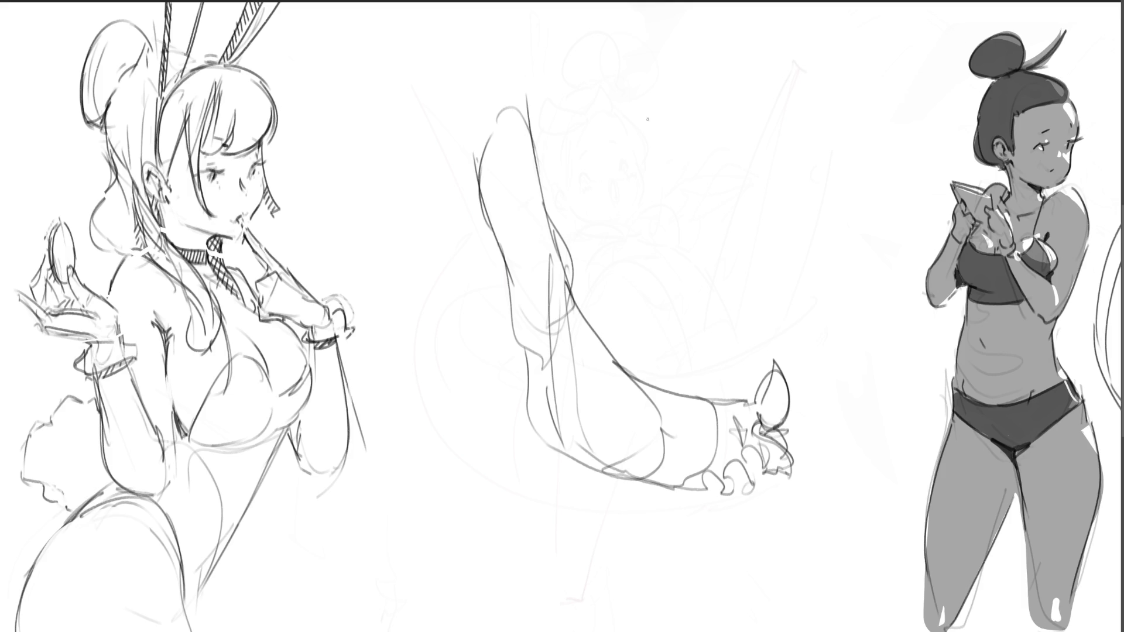
Pencil a raised hand with a curved wrist and a cuff below it
{"action": "mouse_move", "coordinate": [659, 202]}
{"action": "left_mouse_down"}
{"action": "mouse_move", "coordinate": [661, 144]}
{"action": "mouse_move", "coordinate": [679, 122]}
{"action": "mouse_move", "coordinate": [692, 187]}
{"action": "left_mouse_up"}
{"action": "mouse_move", "coordinate": [725, 151]}
{"action": "left_mouse_down"}
{"action": "mouse_move", "coordinate": [717, 135]}
{"action": "mouse_move", "coordinate": [748, 167]}
{"action": "mouse_move", "coordinate": [782, 130]}
{"action": "mouse_move", "coordinate": [780, 173]}
{"action": "mouse_move", "coordinate": [699, 232]}
{"action": "left_mouse_up"}
{"action": "mouse_move", "coordinate": [662, 221]}
{"action": "left_mouse_down"}
{"action": "mouse_move", "coordinate": [719, 229]}
{"action": "mouse_move", "coordinate": [688, 251]}
{"action": "mouse_move", "coordinate": [662, 249]}
{"action": "left_mouse_up"}
{"action": "left_click_drag", "start_coordinate": [658, 216], "coordinate": [653, 263]}
{"action": "left_click_drag", "start_coordinate": [670, 220], "coordinate": [665, 275]}
{"action": "left_click_drag", "start_coordinate": [708, 225], "coordinate": [688, 290]}
{"action": "left_click_drag", "start_coordinate": [670, 227], "coordinate": [673, 281]}
{"action": "left_click_drag", "start_coordinate": [710, 235], "coordinate": [669, 322]}
{"action": "left_click_drag", "start_coordinate": [654, 237], "coordinate": [688, 344]}
Sketch a long stick held in the hand, then erase the hand and foot to faint lines
{"action": "mouse_move", "coordinate": [678, 115]}
{"action": "left_mouse_down"}
{"action": "mouse_move", "coordinate": [710, 81]}
{"action": "mouse_move", "coordinate": [704, 111]}
{"action": "left_mouse_up"}
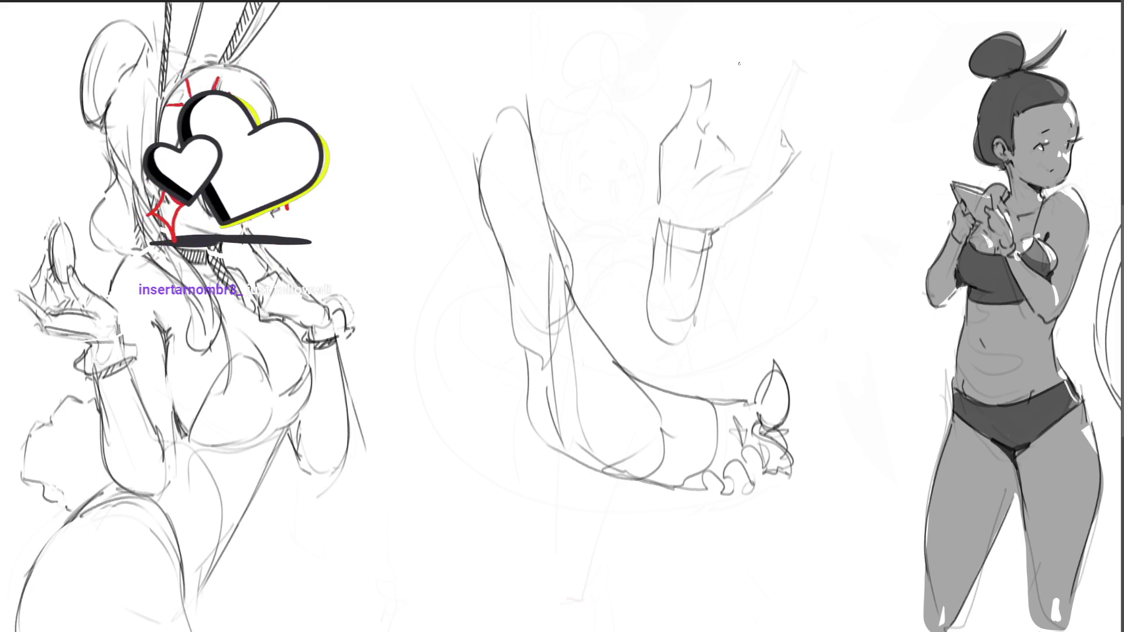
{"action": "mouse_move", "coordinate": [725, 113]}
{"action": "left_mouse_down"}
{"action": "mouse_move", "coordinate": [731, 89]}
{"action": "mouse_move", "coordinate": [774, 56]}
{"action": "mouse_move", "coordinate": [790, 80]}
{"action": "mouse_move", "coordinate": [787, 106]}
{"action": "mouse_move", "coordinate": [918, 44]}
{"action": "left_mouse_up"}
{"action": "left_click_drag", "start_coordinate": [799, 140], "coordinate": [917, 59]}
{"action": "left_click_drag", "start_coordinate": [729, 67], "coordinate": [761, 3]}
{"action": "left_click_drag", "start_coordinate": [764, 3], "coordinate": [763, 45]}
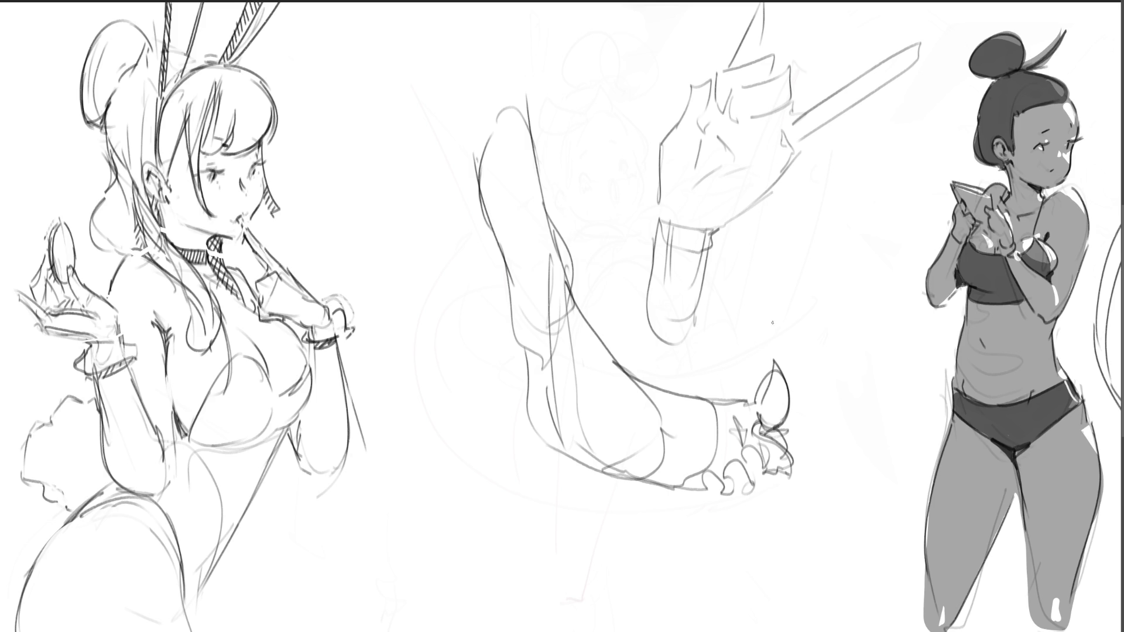
{"action": "mouse_move", "coordinate": [665, 252]}
{"action": "left_mouse_down"}
{"action": "mouse_move", "coordinate": [683, 138]}
{"action": "mouse_move", "coordinate": [720, 132]}
{"action": "mouse_move", "coordinate": [749, 331]}
{"action": "mouse_move", "coordinate": [724, 271]}
{"action": "mouse_move", "coordinate": [708, 414]}
{"action": "mouse_move", "coordinate": [807, 341]}
{"action": "mouse_move", "coordinate": [770, 336]}
{"action": "left_mouse_up"}
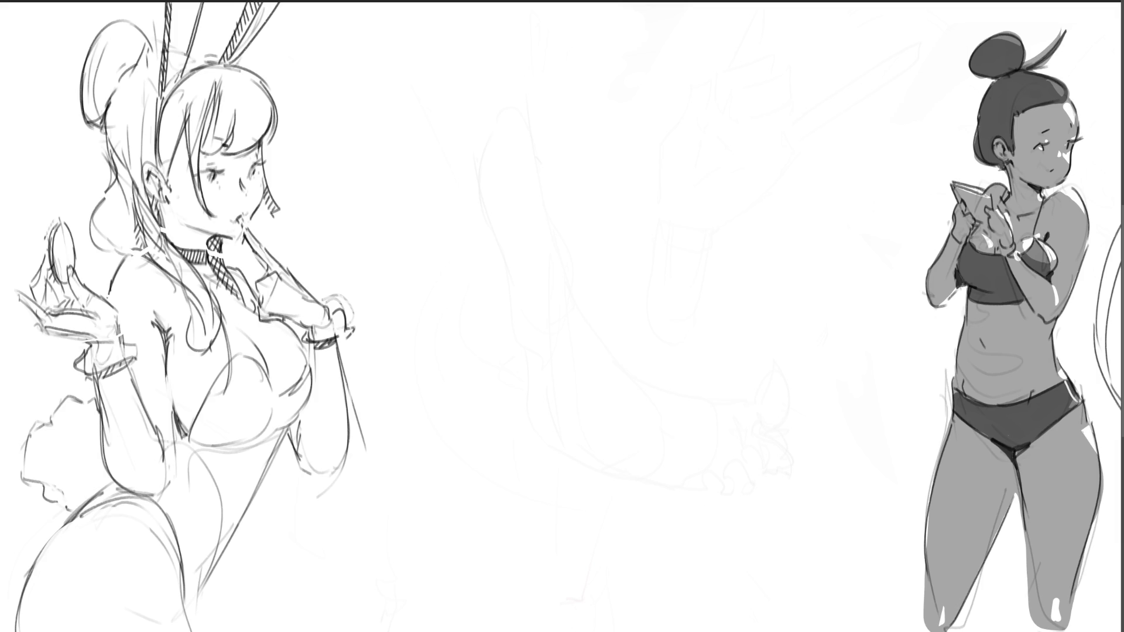
Sketch the middle figure's head outline with crossed-out eyes, nose, lips and jaw
{"action": "left_click_drag", "start_coordinate": [564, 112], "coordinate": [568, 148]}
{"action": "mouse_move", "coordinate": [588, 78]}
{"action": "left_mouse_down"}
{"action": "mouse_move", "coordinate": [564, 115]}
{"action": "mouse_move", "coordinate": [627, 118]}
{"action": "left_mouse_up"}
{"action": "mouse_move", "coordinate": [557, 142]}
{"action": "left_mouse_down"}
{"action": "mouse_move", "coordinate": [580, 137]}
{"action": "mouse_move", "coordinate": [605, 94]}
{"action": "mouse_move", "coordinate": [623, 102]}
{"action": "left_mouse_up"}
{"action": "mouse_move", "coordinate": [605, 137]}
{"action": "left_mouse_down"}
{"action": "mouse_move", "coordinate": [638, 105]}
{"action": "mouse_move", "coordinate": [653, 114]}
{"action": "left_mouse_up"}
{"action": "mouse_move", "coordinate": [577, 146]}
{"action": "left_mouse_down"}
{"action": "mouse_move", "coordinate": [618, 117]}
{"action": "mouse_move", "coordinate": [565, 122]}
{"action": "mouse_move", "coordinate": [601, 188]}
{"action": "mouse_move", "coordinate": [591, 192]}
{"action": "mouse_move", "coordinate": [640, 186]}
{"action": "mouse_move", "coordinate": [655, 161]}
{"action": "left_mouse_up"}
{"action": "mouse_move", "coordinate": [668, 133]}
{"action": "left_mouse_down"}
{"action": "mouse_move", "coordinate": [666, 146]}
{"action": "mouse_move", "coordinate": [666, 107]}
{"action": "left_mouse_up"}
Add the ear, hairline, forehead, cheek curve and first hair lines around the head
{"action": "mouse_move", "coordinate": [585, 57]}
{"action": "left_mouse_down"}
{"action": "mouse_move", "coordinate": [631, 73]}
{"action": "mouse_move", "coordinate": [566, 94]}
{"action": "left_mouse_up"}
{"action": "left_click_drag", "start_coordinate": [563, 88], "coordinate": [566, 103]}
{"action": "left_click_drag", "start_coordinate": [554, 37], "coordinate": [549, 52]}
{"action": "mouse_move", "coordinate": [540, 72]}
{"action": "left_mouse_down"}
{"action": "mouse_move", "coordinate": [498, 124]}
{"action": "mouse_move", "coordinate": [535, 164]}
{"action": "left_mouse_up"}
{"action": "mouse_move", "coordinate": [541, 173]}
{"action": "left_mouse_down"}
{"action": "mouse_move", "coordinate": [468, 161]}
{"action": "mouse_move", "coordinate": [441, 143]}
{"action": "left_mouse_up"}
{"action": "mouse_move", "coordinate": [625, 17]}
{"action": "left_mouse_down"}
{"action": "mouse_move", "coordinate": [663, 66]}
{"action": "mouse_move", "coordinate": [679, 64]}
{"action": "left_mouse_up"}
{"action": "mouse_move", "coordinate": [696, 113]}
{"action": "left_mouse_down"}
{"action": "mouse_move", "coordinate": [682, 147]}
{"action": "mouse_move", "coordinate": [691, 244]}
{"action": "left_mouse_up"}
Draw the neck, chin and collar hatching, with a long curve running down from the neck
{"action": "left_click_drag", "start_coordinate": [692, 244], "coordinate": [642, 195]}
{"action": "left_click_drag", "start_coordinate": [630, 199], "coordinate": [642, 213]}
{"action": "left_click_drag", "start_coordinate": [658, 235], "coordinate": [689, 229]}
{"action": "left_click_drag", "start_coordinate": [685, 184], "coordinate": [685, 234]}
{"action": "left_click_drag", "start_coordinate": [627, 202], "coordinate": [612, 224]}
{"action": "left_click_drag", "start_coordinate": [585, 243], "coordinate": [651, 262]}
{"action": "mouse_move", "coordinate": [641, 253]}
{"action": "left_mouse_down"}
{"action": "mouse_move", "coordinate": [691, 244]}
{"action": "mouse_move", "coordinate": [705, 226]}
{"action": "left_mouse_up"}
{"action": "mouse_move", "coordinate": [689, 182]}
{"action": "left_mouse_down"}
{"action": "mouse_move", "coordinate": [736, 196]}
{"action": "mouse_move", "coordinate": [678, 271]}
{"action": "mouse_move", "coordinate": [626, 298]}
{"action": "left_mouse_up"}
{"action": "mouse_move", "coordinate": [658, 343]}
{"action": "left_mouse_down"}
{"action": "mouse_move", "coordinate": [731, 345]}
{"action": "mouse_move", "coordinate": [695, 425]}
{"action": "left_mouse_up"}
Sketch long flowing hair locks trailing down to the right into a tapered point
{"action": "mouse_move", "coordinate": [696, 424]}
{"action": "left_mouse_down"}
{"action": "mouse_move", "coordinate": [755, 360]}
{"action": "mouse_move", "coordinate": [751, 286]}
{"action": "mouse_move", "coordinate": [772, 363]}
{"action": "mouse_move", "coordinate": [758, 383]}
{"action": "left_mouse_up"}
{"action": "left_click_drag", "start_coordinate": [774, 321], "coordinate": [768, 380]}
{"action": "left_click_drag", "start_coordinate": [730, 151], "coordinate": [764, 243]}
{"action": "mouse_move", "coordinate": [751, 189]}
{"action": "left_mouse_down"}
{"action": "mouse_move", "coordinate": [787, 281]}
{"action": "mouse_move", "coordinate": [901, 427]}
{"action": "left_mouse_up"}
{"action": "mouse_move", "coordinate": [799, 381]}
{"action": "left_mouse_down"}
{"action": "mouse_move", "coordinate": [890, 436]}
{"action": "mouse_move", "coordinate": [771, 402]}
{"action": "left_mouse_up"}
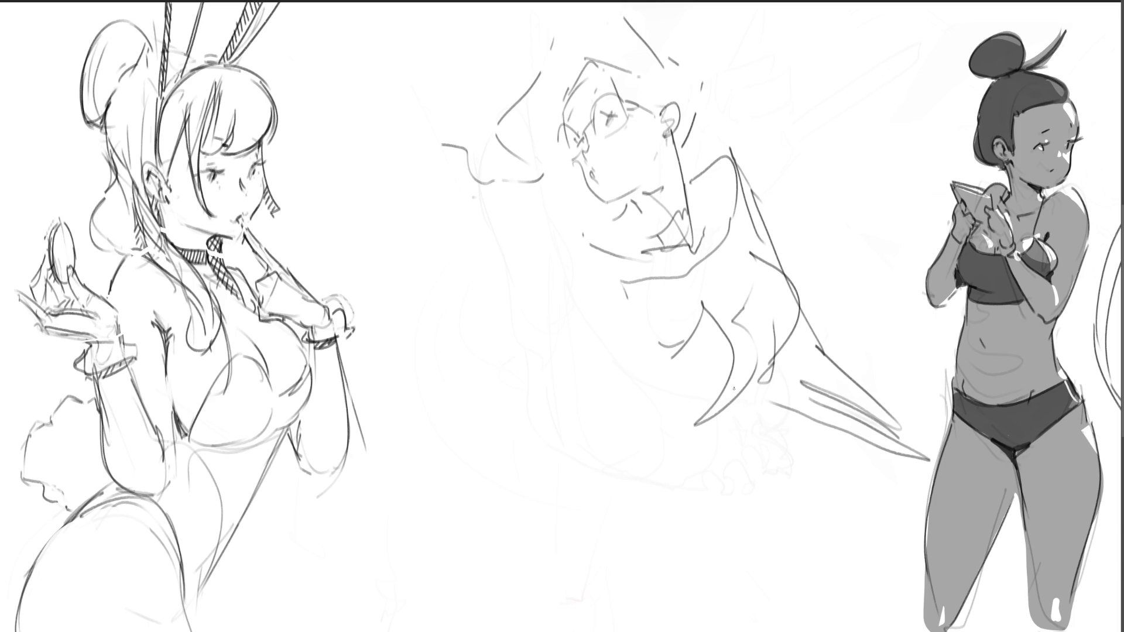
Rough in the collarbone, torso edges and long body lines running downward
{"action": "left_click_drag", "start_coordinate": [645, 302], "coordinate": [621, 317]}
{"action": "left_click_drag", "start_coordinate": [602, 224], "coordinate": [571, 383]}
{"action": "mouse_move", "coordinate": [572, 264]}
{"action": "left_mouse_down"}
{"action": "mouse_move", "coordinate": [573, 337]}
{"action": "mouse_move", "coordinate": [602, 351]}
{"action": "left_mouse_up"}
{"action": "left_click_drag", "start_coordinate": [620, 303], "coordinate": [600, 497]}
{"action": "left_click_drag", "start_coordinate": [565, 370], "coordinate": [556, 616]}
{"action": "left_click_drag", "start_coordinate": [616, 371], "coordinate": [575, 510]}
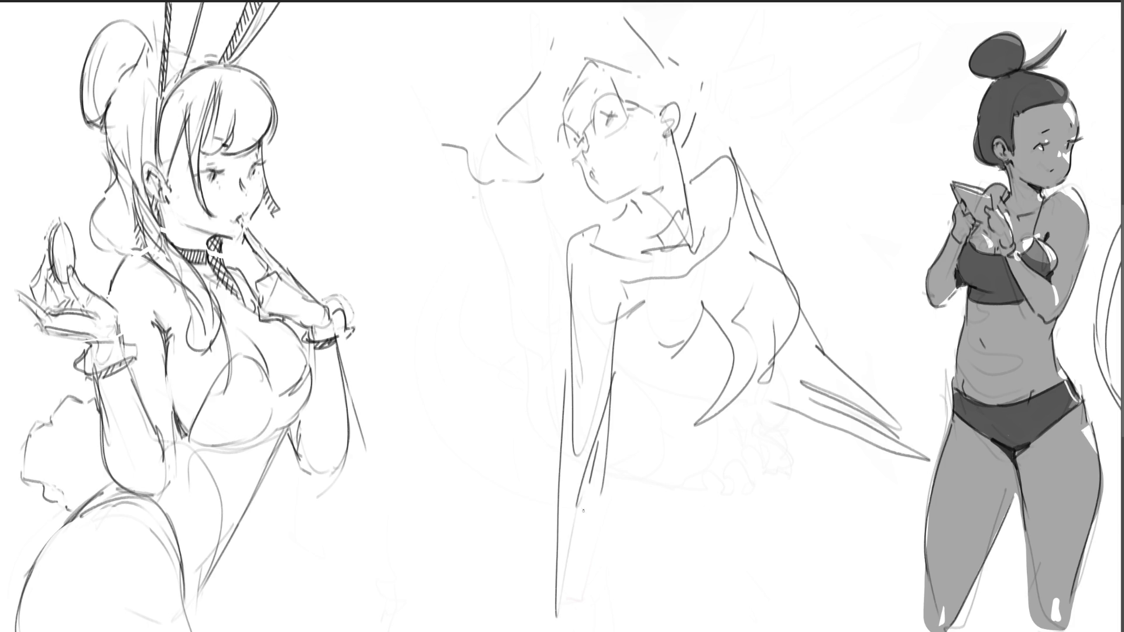
{"action": "left_click_drag", "start_coordinate": [597, 440], "coordinate": [557, 631]}
{"action": "left_click_drag", "start_coordinate": [613, 436], "coordinate": [564, 631]}
Draw the torso lines and underbust curve, plus a diagonal and loop on the body
{"action": "left_click_drag", "start_coordinate": [613, 368], "coordinate": [631, 436]}
{"action": "mouse_move", "coordinate": [636, 347]}
{"action": "left_mouse_down"}
{"action": "mouse_move", "coordinate": [623, 419]}
{"action": "mouse_move", "coordinate": [638, 455]}
{"action": "left_mouse_up"}
{"action": "mouse_move", "coordinate": [635, 374]}
{"action": "left_mouse_down"}
{"action": "mouse_move", "coordinate": [629, 390]}
{"action": "mouse_move", "coordinate": [721, 408]}
{"action": "left_mouse_up"}
{"action": "left_click_drag", "start_coordinate": [721, 406], "coordinate": [704, 421]}
{"action": "left_click_drag", "start_coordinate": [753, 380], "coordinate": [700, 424]}
{"action": "mouse_move", "coordinate": [719, 447]}
{"action": "left_mouse_down"}
{"action": "mouse_move", "coordinate": [685, 473]}
{"action": "mouse_move", "coordinate": [718, 452]}
{"action": "mouse_move", "coordinate": [634, 585]}
{"action": "left_mouse_up"}
Sketch the middle figure's hips and legs, then select the head area for transforming
{"action": "left_click_drag", "start_coordinate": [554, 477], "coordinate": [619, 518]}
{"action": "mouse_move", "coordinate": [560, 436]}
{"action": "left_mouse_down"}
{"action": "mouse_move", "coordinate": [529, 476]}
{"action": "mouse_move", "coordinate": [492, 631]}
{"action": "left_mouse_up"}
{"action": "mouse_move", "coordinate": [633, 554]}
{"action": "left_mouse_down"}
{"action": "mouse_move", "coordinate": [638, 631]}
{"action": "mouse_move", "coordinate": [675, 631]}
{"action": "left_mouse_up"}
{"action": "left_click_drag", "start_coordinate": [711, 467], "coordinate": [713, 591]}
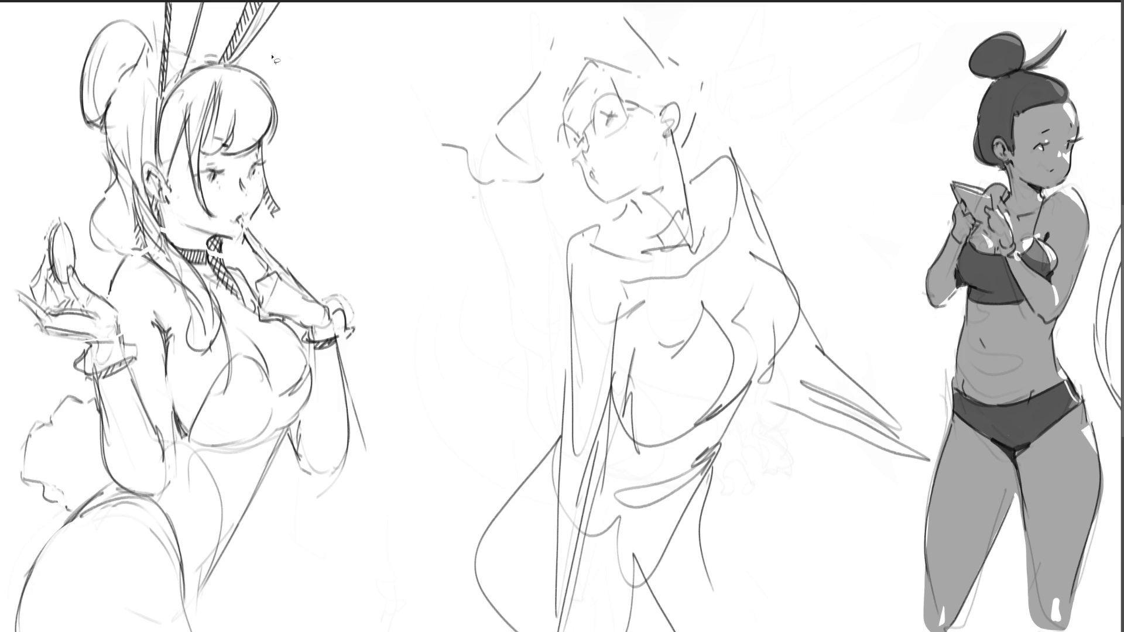
{"action": "mouse_move", "coordinate": [768, 144]}
{"action": "left_mouse_down"}
{"action": "mouse_move", "coordinate": [609, 3]}
{"action": "mouse_move", "coordinate": [508, 248]}
{"action": "mouse_move", "coordinate": [771, 143]}
{"action": "mouse_move", "coordinate": [770, 168]}
{"action": "mouse_move", "coordinate": [725, 123]}
{"action": "mouse_move", "coordinate": [618, 60]}
{"action": "left_mouse_up"}
{"action": "key", "text": "ctrl+t"}
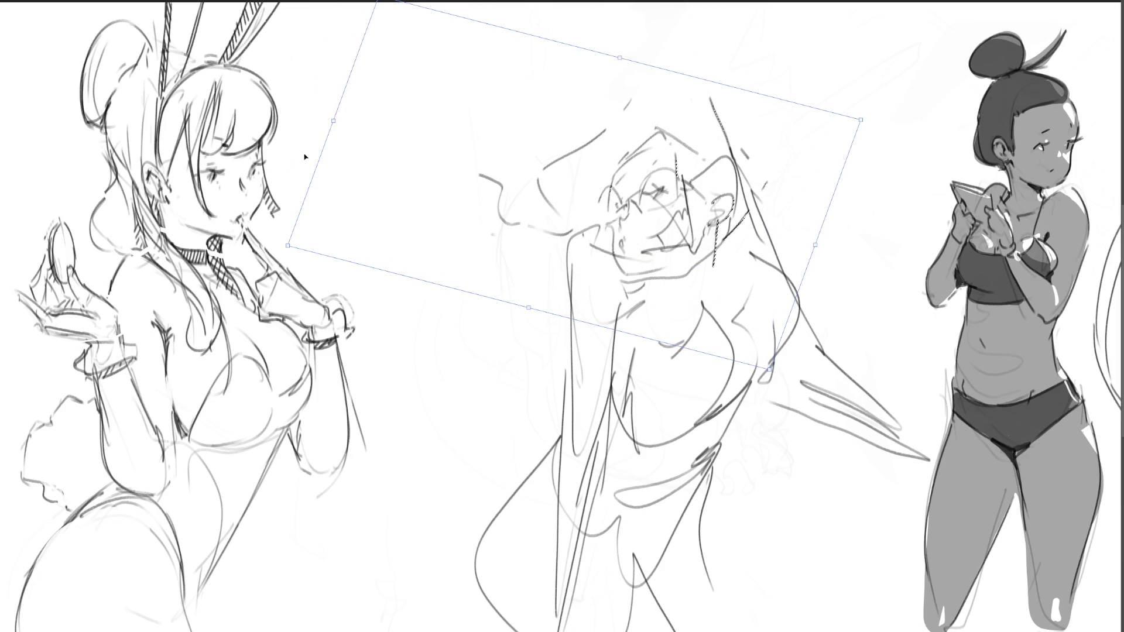
Rotate the selected head clockwise, commit it, and fade the rough sketch to light grey
{"action": "mouse_move", "coordinate": [336, 161]}
{"action": "left_mouse_down"}
{"action": "mouse_move", "coordinate": [336, 63]}
{"action": "mouse_move", "coordinate": [304, 6]}
{"action": "left_mouse_up"}
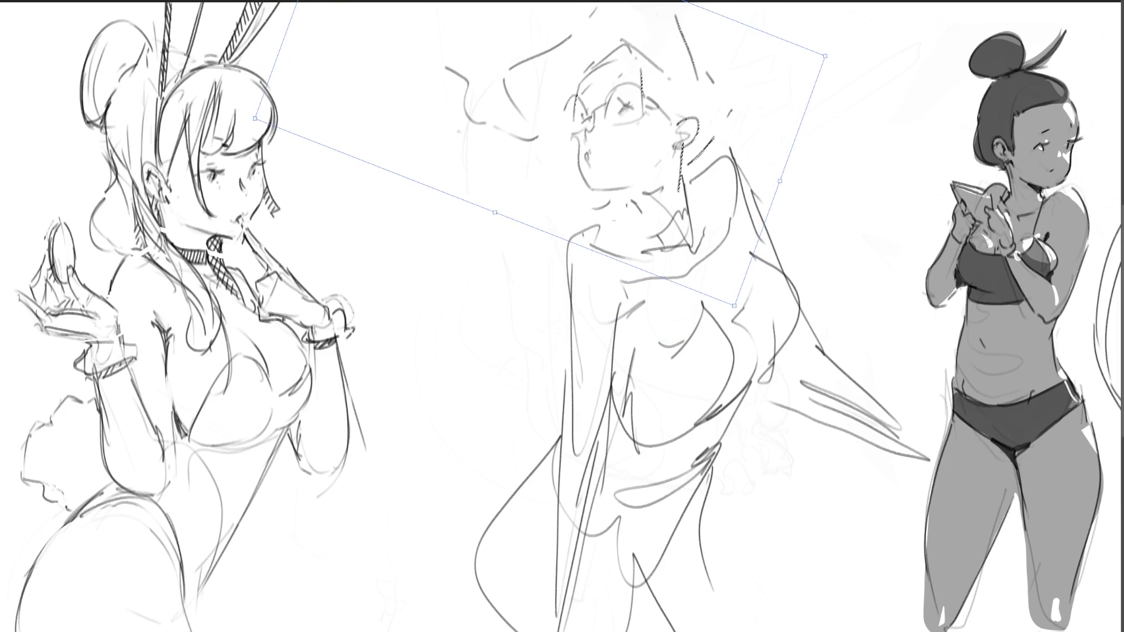
{"action": "key", "text": "Return"}
{"action": "key", "text": "ctrl+d"}
{"action": "mouse_move", "coordinate": [630, 234]}
{"action": "left_mouse_down"}
{"action": "mouse_move", "coordinate": [540, 113]}
{"action": "mouse_move", "coordinate": [515, 126]}
{"action": "left_mouse_up"}
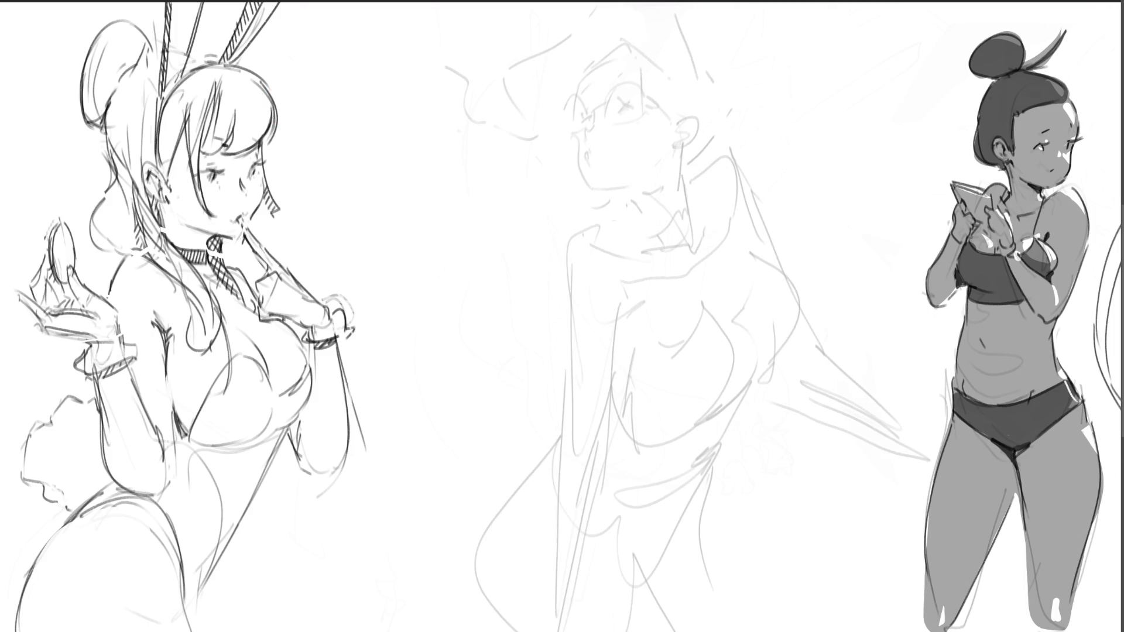
Draw round glasses and a brow stroke on the face, then redraw the jaw and neck lines
{"action": "mouse_move", "coordinate": [579, 120]}
{"action": "left_mouse_down"}
{"action": "mouse_move", "coordinate": [590, 138]}
{"action": "mouse_move", "coordinate": [631, 143]}
{"action": "left_mouse_up"}
{"action": "mouse_move", "coordinate": [577, 111]}
{"action": "left_mouse_down"}
{"action": "mouse_move", "coordinate": [588, 143]}
{"action": "mouse_move", "coordinate": [630, 159]}
{"action": "mouse_move", "coordinate": [618, 160]}
{"action": "mouse_move", "coordinate": [640, 144]}
{"action": "mouse_move", "coordinate": [606, 193]}
{"action": "mouse_move", "coordinate": [636, 180]}
{"action": "left_mouse_up"}
{"action": "left_click_drag", "start_coordinate": [579, 107], "coordinate": [586, 113]}
{"action": "mouse_move", "coordinate": [620, 193]}
{"action": "left_mouse_down"}
{"action": "mouse_move", "coordinate": [659, 163]}
{"action": "mouse_move", "coordinate": [614, 190]}
{"action": "mouse_move", "coordinate": [645, 205]}
{"action": "left_mouse_up"}
{"action": "key", "text": "ctrl+z"}
{"action": "mouse_move", "coordinate": [675, 128]}
{"action": "left_mouse_down"}
{"action": "mouse_move", "coordinate": [663, 218]}
{"action": "mouse_move", "coordinate": [646, 220]}
{"action": "mouse_move", "coordinate": [641, 201]}
{"action": "mouse_move", "coordinate": [662, 166]}
{"action": "mouse_move", "coordinate": [645, 228]}
{"action": "left_mouse_up"}
{"action": "key", "text": "ctrl+z"}
{"action": "key", "text": "ctrl+z"}
{"action": "left_click_drag", "start_coordinate": [668, 159], "coordinate": [663, 225]}
{"action": "mouse_move", "coordinate": [622, 193]}
{"action": "left_mouse_down"}
{"action": "mouse_move", "coordinate": [631, 209]}
{"action": "mouse_move", "coordinate": [601, 223]}
{"action": "mouse_move", "coordinate": [576, 252]}
{"action": "mouse_move", "coordinate": [619, 212]}
{"action": "mouse_move", "coordinate": [558, 272]}
{"action": "mouse_move", "coordinate": [621, 207]}
{"action": "mouse_move", "coordinate": [567, 242]}
{"action": "mouse_move", "coordinate": [676, 225]}
{"action": "left_mouse_up"}
{"action": "key", "text": "ctrl+z"}
{"action": "key", "text": "ctrl+z"}
{"action": "key", "text": "ctrl+z"}
Draw the collar, arm, torso side and chest curves, thickening the back line
{"action": "mouse_move", "coordinate": [672, 184]}
{"action": "left_mouse_down"}
{"action": "mouse_move", "coordinate": [691, 162]}
{"action": "mouse_move", "coordinate": [738, 208]}
{"action": "mouse_move", "coordinate": [735, 220]}
{"action": "left_mouse_up"}
{"action": "left_click_drag", "start_coordinate": [568, 228], "coordinate": [609, 398]}
{"action": "mouse_move", "coordinate": [651, 246]}
{"action": "left_mouse_down"}
{"action": "mouse_move", "coordinate": [638, 445]}
{"action": "mouse_move", "coordinate": [655, 442]}
{"action": "mouse_move", "coordinate": [640, 270]}
{"action": "mouse_move", "coordinate": [642, 295]}
{"action": "left_mouse_up"}
{"action": "left_click_drag", "start_coordinate": [642, 305], "coordinate": [659, 350]}
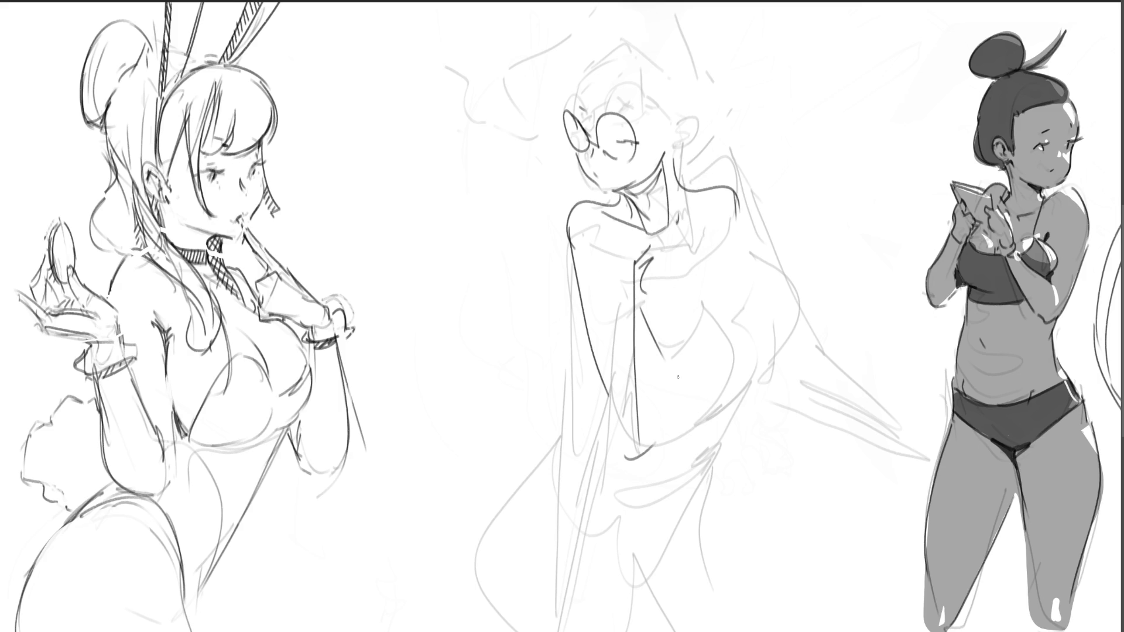
{"action": "left_click_drag", "start_coordinate": [691, 270], "coordinate": [688, 390]}
{"action": "left_click_drag", "start_coordinate": [755, 334], "coordinate": [734, 377]}
{"action": "left_click_drag", "start_coordinate": [732, 278], "coordinate": [742, 269]}
{"action": "mouse_move", "coordinate": [752, 253]}
{"action": "left_mouse_down"}
{"action": "mouse_move", "coordinate": [790, 316]}
{"action": "mouse_move", "coordinate": [771, 338]}
{"action": "left_mouse_up"}
{"action": "left_click_drag", "start_coordinate": [742, 215], "coordinate": [747, 240]}
{"action": "left_click_drag", "start_coordinate": [743, 196], "coordinate": [756, 236]}
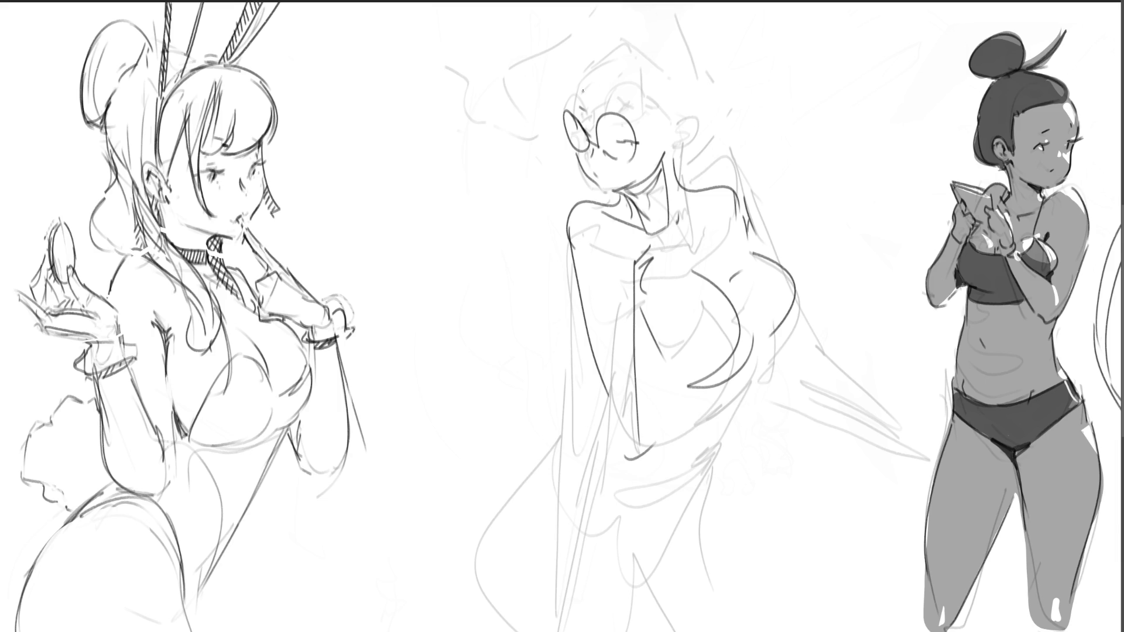
Sketch curly hair above the forehead, a tall hair arc, side curls and a wavy cloud at left
{"action": "left_click_drag", "start_coordinate": [572, 103], "coordinate": [578, 82]}
{"action": "left_click_drag", "start_coordinate": [598, 91], "coordinate": [642, 69]}
{"action": "left_click_drag", "start_coordinate": [521, 42], "coordinate": [548, 87]}
{"action": "left_click_drag", "start_coordinate": [556, 106], "coordinate": [615, 89]}
{"action": "left_click_drag", "start_coordinate": [528, 53], "coordinate": [580, 4]}
{"action": "mouse_move", "coordinate": [657, 23]}
{"action": "left_mouse_down"}
{"action": "mouse_move", "coordinate": [648, 103]}
{"action": "mouse_move", "coordinate": [673, 155]}
{"action": "left_mouse_up"}
{"action": "mouse_move", "coordinate": [700, 42]}
{"action": "left_mouse_down"}
{"action": "mouse_move", "coordinate": [696, 164]}
{"action": "mouse_move", "coordinate": [672, 179]}
{"action": "left_mouse_up"}
{"action": "mouse_move", "coordinate": [533, 47]}
{"action": "left_mouse_down"}
{"action": "mouse_move", "coordinate": [559, 146]}
{"action": "mouse_move", "coordinate": [518, 159]}
{"action": "mouse_move", "coordinate": [395, 147]}
{"action": "mouse_move", "coordinate": [360, 60]}
{"action": "left_mouse_up"}
{"action": "left_click_drag", "start_coordinate": [360, 67], "coordinate": [392, 156]}
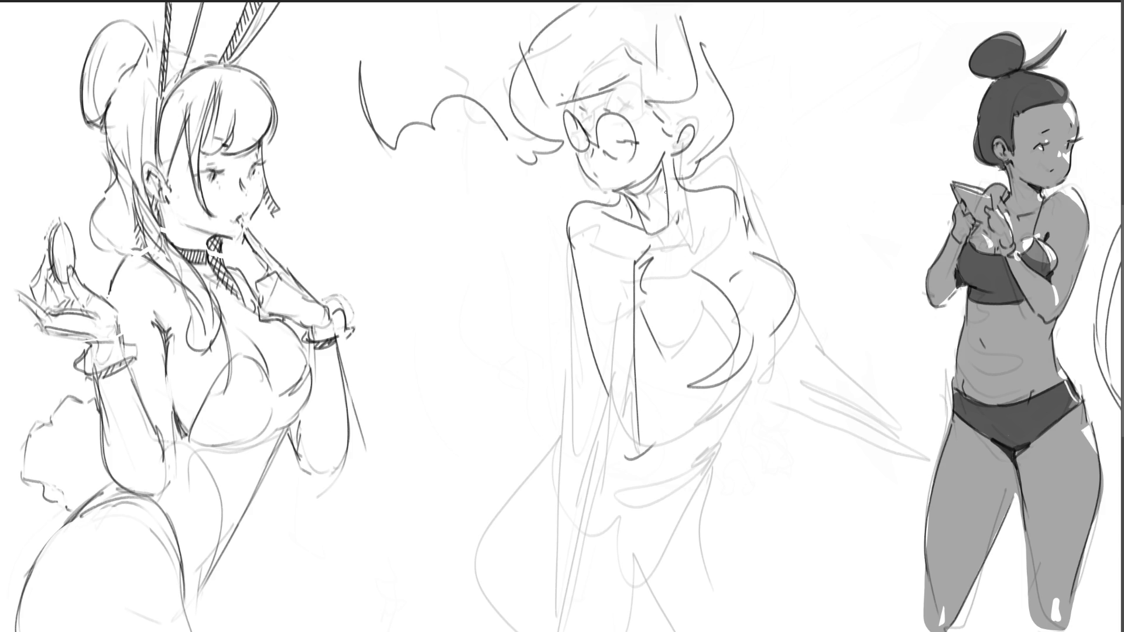
Redraw the neckline, a long body curve, the chest shape and a shoulder-to-chest line
{"action": "left_click_drag", "start_coordinate": [614, 197], "coordinate": [647, 231]}
{"action": "left_click_drag", "start_coordinate": [650, 235], "coordinate": [659, 380]}
{"action": "left_click_drag", "start_coordinate": [687, 281], "coordinate": [698, 395]}
{"action": "left_click_drag", "start_coordinate": [782, 304], "coordinate": [720, 366]}
{"action": "mouse_move", "coordinate": [795, 282]}
{"action": "left_mouse_down"}
{"action": "mouse_move", "coordinate": [803, 293]}
{"action": "mouse_move", "coordinate": [749, 363]}
{"action": "left_mouse_up"}
{"action": "left_click_drag", "start_coordinate": [714, 200], "coordinate": [771, 259]}
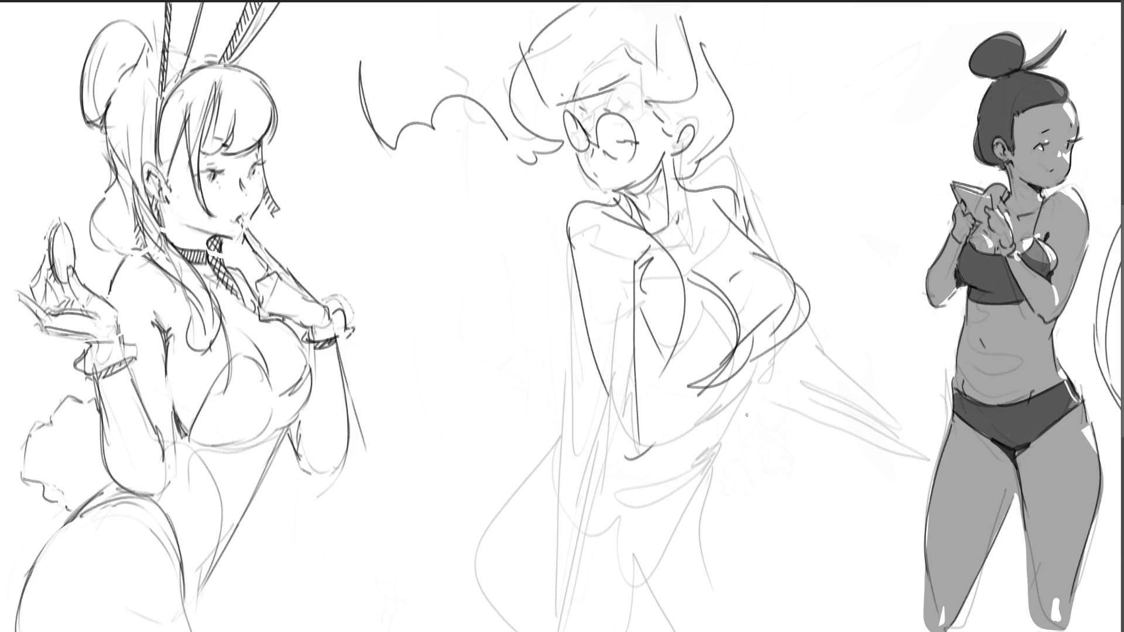
Sketch the lower torso lines with parallel diagonal strokes
{"action": "left_click_drag", "start_coordinate": [744, 389], "coordinate": [665, 422]}
{"action": "left_click_drag", "start_coordinate": [708, 417], "coordinate": [679, 426]}
{"action": "left_click_drag", "start_coordinate": [737, 395], "coordinate": [689, 481]}
{"action": "left_click_drag", "start_coordinate": [613, 480], "coordinate": [651, 501]}
{"action": "mouse_move", "coordinate": [705, 472]}
{"action": "left_mouse_down"}
{"action": "mouse_move", "coordinate": [629, 556]}
{"action": "mouse_move", "coordinate": [674, 511]}
{"action": "mouse_move", "coordinate": [644, 547]}
{"action": "left_mouse_up"}
{"action": "left_click_drag", "start_coordinate": [702, 487], "coordinate": [641, 546]}
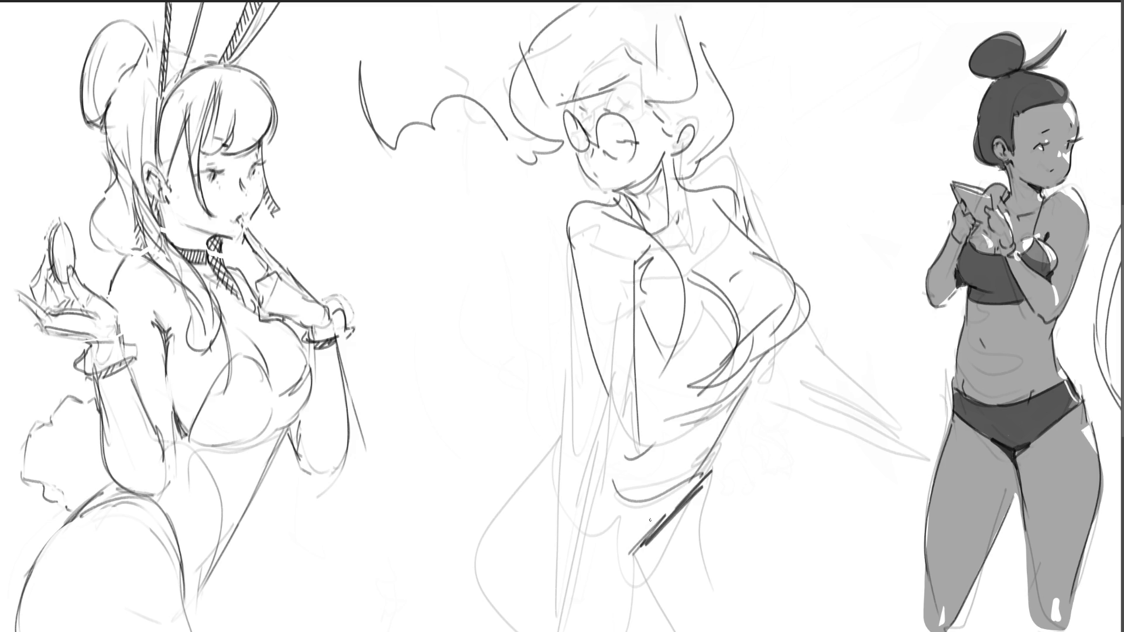
Draw a hand at the waist, the hips and lower body, then erase those lower-body strokes
{"action": "mouse_move", "coordinate": [592, 377]}
{"action": "left_mouse_down"}
{"action": "mouse_move", "coordinate": [639, 444]}
{"action": "mouse_move", "coordinate": [631, 462]}
{"action": "left_mouse_up"}
{"action": "mouse_move", "coordinate": [588, 451]}
{"action": "left_mouse_down"}
{"action": "mouse_move", "coordinate": [655, 631]}
{"action": "mouse_move", "coordinate": [481, 510]}
{"action": "mouse_move", "coordinate": [550, 630]}
{"action": "left_mouse_up"}
{"action": "left_click_drag", "start_coordinate": [534, 487], "coordinate": [521, 529]}
{"action": "left_click_drag", "start_coordinate": [567, 450], "coordinate": [520, 503]}
{"action": "left_click_drag", "start_coordinate": [520, 507], "coordinate": [612, 579]}
{"action": "left_click_drag", "start_coordinate": [688, 524], "coordinate": [612, 615]}
{"action": "left_click_drag", "start_coordinate": [717, 489], "coordinate": [698, 515]}
{"action": "mouse_move", "coordinate": [739, 451]}
{"action": "left_mouse_down"}
{"action": "mouse_move", "coordinate": [718, 518]}
{"action": "mouse_move", "coordinate": [746, 585]}
{"action": "left_mouse_up"}
{"action": "left_click_drag", "start_coordinate": [755, 199], "coordinate": [809, 382]}
{"action": "left_click_drag", "start_coordinate": [757, 416], "coordinate": [877, 418]}
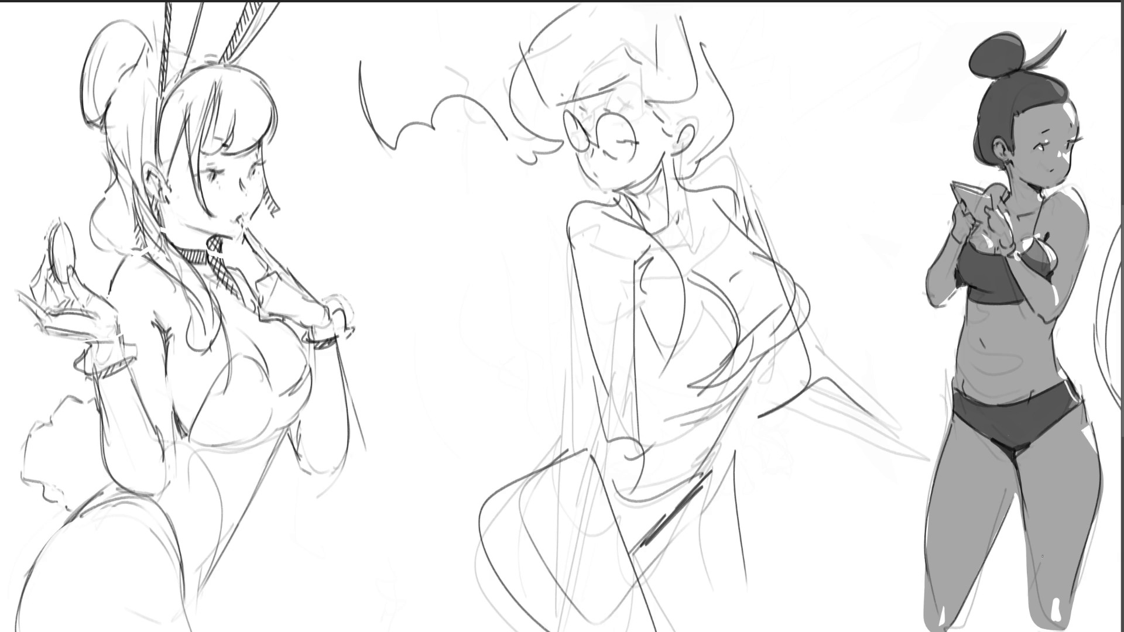
{"action": "mouse_move", "coordinate": [848, 351]}
{"action": "left_mouse_down"}
{"action": "mouse_move", "coordinate": [901, 349]}
{"action": "mouse_move", "coordinate": [855, 376]}
{"action": "mouse_move", "coordinate": [888, 374]}
{"action": "left_mouse_up"}
{"action": "mouse_move", "coordinate": [402, 468]}
{"action": "left_mouse_down"}
{"action": "mouse_move", "coordinate": [497, 409]}
{"action": "mouse_move", "coordinate": [790, 389]}
{"action": "left_mouse_up"}
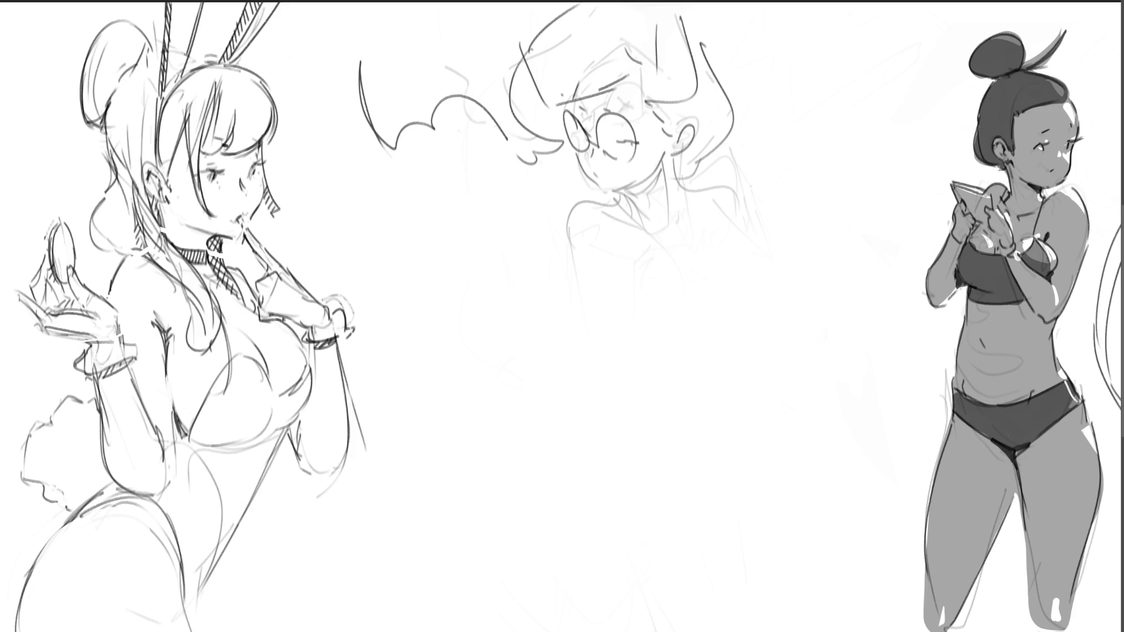
Rough in the glasses girl's neck, hair strands, arm and shoulder outline with the pencil
{"action": "left_click_drag", "start_coordinate": [618, 191], "coordinate": [621, 220]}
{"action": "mouse_move", "coordinate": [674, 151]}
{"action": "left_mouse_down"}
{"action": "mouse_move", "coordinate": [643, 237]}
{"action": "mouse_move", "coordinate": [651, 228]}
{"action": "mouse_move", "coordinate": [665, 261]}
{"action": "left_mouse_up"}
{"action": "mouse_move", "coordinate": [679, 154]}
{"action": "left_mouse_down"}
{"action": "mouse_move", "coordinate": [682, 219]}
{"action": "mouse_move", "coordinate": [610, 270]}
{"action": "mouse_move", "coordinate": [601, 192]}
{"action": "mouse_move", "coordinate": [577, 261]}
{"action": "left_mouse_up"}
{"action": "mouse_move", "coordinate": [665, 234]}
{"action": "left_mouse_down"}
{"action": "mouse_move", "coordinate": [717, 269]}
{"action": "mouse_move", "coordinate": [635, 343]}
{"action": "mouse_move", "coordinate": [586, 232]}
{"action": "left_mouse_up"}
{"action": "mouse_move", "coordinate": [585, 237]}
{"action": "left_mouse_down"}
{"action": "mouse_move", "coordinate": [558, 254]}
{"action": "mouse_move", "coordinate": [525, 337]}
{"action": "left_mouse_up"}
{"action": "mouse_move", "coordinate": [581, 249]}
{"action": "left_mouse_down"}
{"action": "mouse_move", "coordinate": [556, 328]}
{"action": "mouse_move", "coordinate": [576, 374]}
{"action": "mouse_move", "coordinate": [629, 410]}
{"action": "left_mouse_up"}
{"action": "mouse_move", "coordinate": [579, 393]}
{"action": "left_mouse_down"}
{"action": "mouse_move", "coordinate": [572, 375]}
{"action": "mouse_move", "coordinate": [689, 377]}
{"action": "left_mouse_up"}
Sketch the torso side, a long leg line, the belly, the hip and a long arc to the right
{"action": "left_click_drag", "start_coordinate": [713, 293], "coordinate": [728, 342]}
{"action": "left_click_drag", "start_coordinate": [712, 228], "coordinate": [766, 417]}
{"action": "left_click_drag", "start_coordinate": [720, 406], "coordinate": [784, 483]}
{"action": "left_click_drag", "start_coordinate": [779, 418], "coordinate": [797, 467]}
{"action": "left_click_drag", "start_coordinate": [797, 467], "coordinate": [834, 597]}
{"action": "left_click_drag", "start_coordinate": [597, 400], "coordinate": [813, 464]}
{"action": "left_click_drag", "start_coordinate": [748, 331], "coordinate": [940, 407]}
Draw the skirt's hem curves and its wavy outline
{"action": "left_click_drag", "start_coordinate": [682, 459], "coordinate": [881, 498]}
{"action": "left_click_drag", "start_coordinate": [793, 468], "coordinate": [904, 402]}
{"action": "left_click_drag", "start_coordinate": [738, 448], "coordinate": [885, 513]}
{"action": "left_click_drag", "start_coordinate": [713, 459], "coordinate": [741, 511]}
{"action": "left_click_drag", "start_coordinate": [794, 580], "coordinate": [928, 513]}
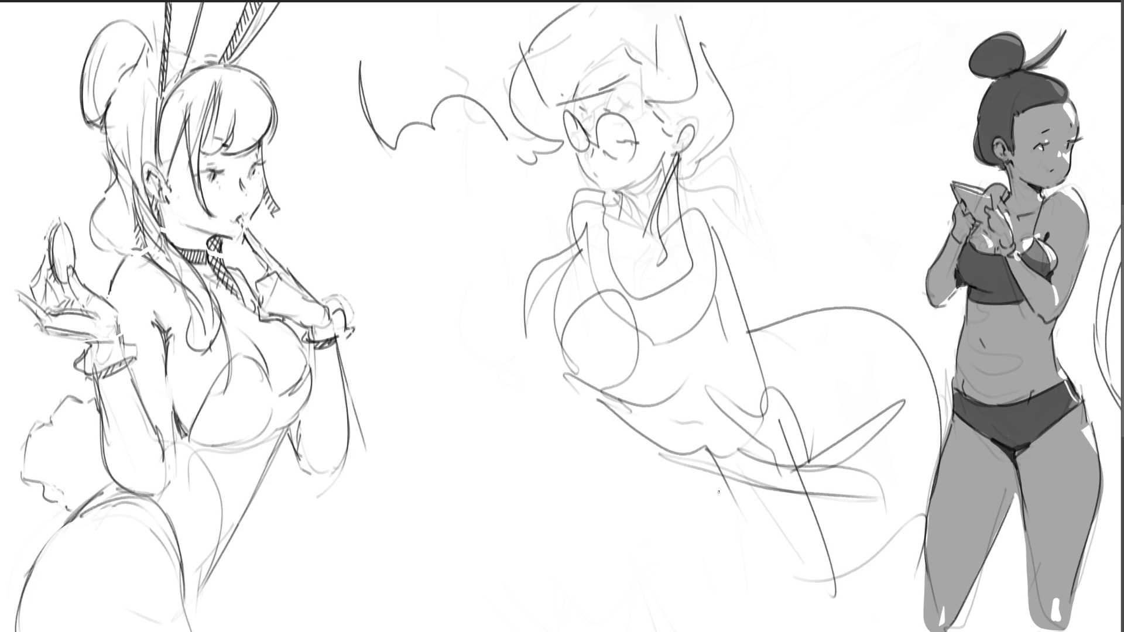
{"action": "mouse_move", "coordinate": [710, 274]}
{"action": "left_mouse_down"}
{"action": "mouse_move", "coordinate": [660, 403]}
{"action": "mouse_move", "coordinate": [599, 436]}
{"action": "left_mouse_up"}
{"action": "mouse_move", "coordinate": [543, 398]}
{"action": "left_mouse_down"}
{"action": "mouse_move", "coordinate": [661, 425]}
{"action": "mouse_move", "coordinate": [534, 509]}
{"action": "mouse_move", "coordinate": [518, 568]}
{"action": "left_mouse_up"}
Sketch the legs below the skirt, extending the lines to the bottom
{"action": "left_click_drag", "start_coordinate": [511, 495], "coordinate": [506, 614]}
{"action": "left_click_drag", "start_coordinate": [565, 520], "coordinate": [554, 631]}
{"action": "left_click_drag", "start_coordinate": [616, 514], "coordinate": [571, 631]}
{"action": "left_click_drag", "start_coordinate": [659, 451], "coordinate": [702, 631]}
{"action": "left_click_drag", "start_coordinate": [659, 495], "coordinate": [689, 591]}
{"action": "mouse_move", "coordinate": [659, 494]}
{"action": "left_mouse_down"}
{"action": "mouse_move", "coordinate": [566, 624]}
{"action": "mouse_move", "coordinate": [721, 631]}
{"action": "left_mouse_up"}
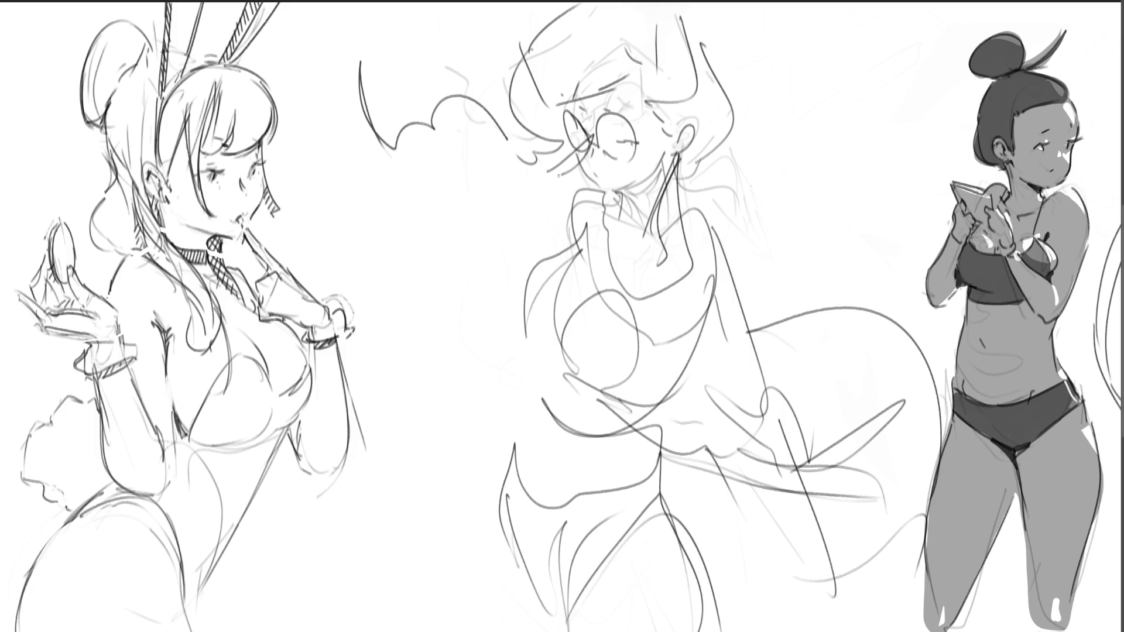
Add strokes beside the face, under the chin and along the neck, arm and hair
{"action": "mouse_move", "coordinate": [583, 138]}
{"action": "left_mouse_down"}
{"action": "mouse_move", "coordinate": [550, 169]}
{"action": "mouse_move", "coordinate": [562, 182]}
{"action": "mouse_move", "coordinate": [551, 201]}
{"action": "mouse_move", "coordinate": [531, 210]}
{"action": "mouse_move", "coordinate": [559, 206]}
{"action": "mouse_move", "coordinate": [549, 207]}
{"action": "left_mouse_up"}
{"action": "left_click_drag", "start_coordinate": [573, 185], "coordinate": [517, 241]}
{"action": "mouse_move", "coordinate": [517, 241]}
{"action": "left_mouse_down"}
{"action": "mouse_move", "coordinate": [492, 311]}
{"action": "mouse_move", "coordinate": [520, 333]}
{"action": "left_mouse_up"}
{"action": "left_click_drag", "start_coordinate": [591, 196], "coordinate": [571, 233]}
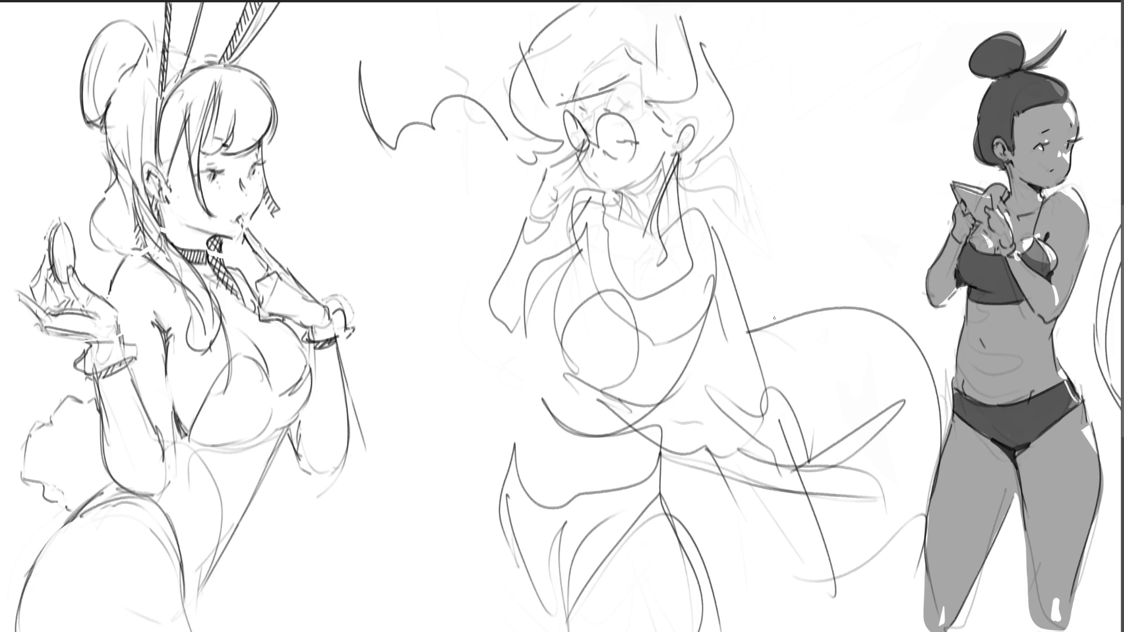
Scribble a small loop at the waist and draw a belt across it
{"action": "mouse_move", "coordinate": [634, 462]}
{"action": "left_mouse_down"}
{"action": "mouse_move", "coordinate": [609, 483]}
{"action": "mouse_move", "coordinate": [654, 498]}
{"action": "left_mouse_up"}
{"action": "mouse_move", "coordinate": [630, 484]}
{"action": "left_mouse_down"}
{"action": "mouse_move", "coordinate": [652, 474]}
{"action": "mouse_move", "coordinate": [631, 501]}
{"action": "mouse_move", "coordinate": [628, 451]}
{"action": "left_mouse_up"}
{"action": "left_click_drag", "start_coordinate": [612, 456], "coordinate": [755, 380]}
{"action": "mouse_move", "coordinate": [756, 380]}
{"action": "left_mouse_down"}
{"action": "mouse_move", "coordinate": [772, 406]}
{"action": "mouse_move", "coordinate": [632, 483]}
{"action": "mouse_move", "coordinate": [742, 386]}
{"action": "left_mouse_up"}
{"action": "left_click_drag", "start_coordinate": [743, 380], "coordinate": [779, 413]}
Refine the shoulder and right torso contour
{"action": "left_click_drag", "start_coordinate": [760, 344], "coordinate": [762, 363]}
{"action": "left_click_drag", "start_coordinate": [699, 312], "coordinate": [739, 367]}
{"action": "mouse_move", "coordinate": [691, 170]}
{"action": "left_mouse_down"}
{"action": "mouse_move", "coordinate": [674, 228]}
{"action": "mouse_move", "coordinate": [740, 351]}
{"action": "left_mouse_up"}
Add waist marks and long diagonal lines across the lower body
{"action": "mouse_move", "coordinate": [735, 240]}
{"action": "left_mouse_down"}
{"action": "mouse_move", "coordinate": [762, 374]}
{"action": "mouse_move", "coordinate": [735, 393]}
{"action": "left_mouse_up"}
{"action": "mouse_move", "coordinate": [693, 304]}
{"action": "left_mouse_down"}
{"action": "mouse_move", "coordinate": [732, 391]}
{"action": "mouse_move", "coordinate": [703, 378]}
{"action": "left_mouse_up"}
{"action": "left_click_drag", "start_coordinate": [697, 379], "coordinate": [615, 457]}
{"action": "mouse_move", "coordinate": [625, 455]}
{"action": "left_mouse_down"}
{"action": "mouse_move", "coordinate": [467, 388]}
{"action": "mouse_move", "coordinate": [896, 611]}
{"action": "left_mouse_up"}
{"action": "left_click_drag", "start_coordinate": [661, 497], "coordinate": [905, 623]}
{"action": "left_click_drag", "start_coordinate": [779, 558], "coordinate": [933, 631]}
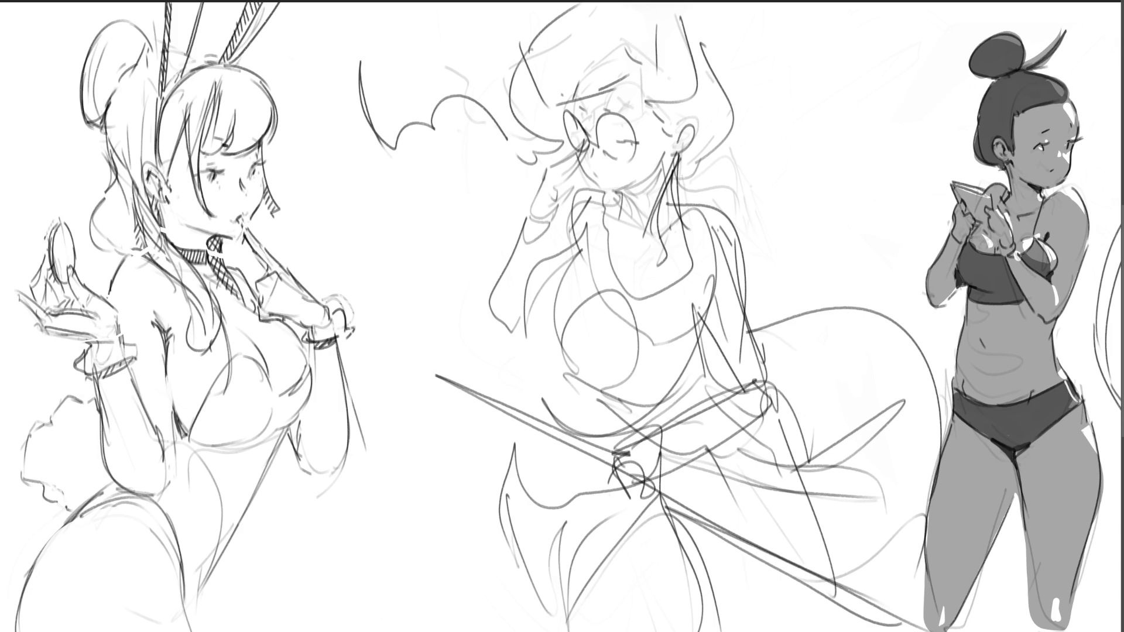
Add a wedge at the left, the collar V, hair by the earring and diagonal body strokes
{"action": "mouse_move", "coordinate": [518, 335]}
{"action": "left_mouse_down"}
{"action": "mouse_move", "coordinate": [503, 365]}
{"action": "mouse_move", "coordinate": [615, 422]}
{"action": "mouse_move", "coordinate": [559, 375]}
{"action": "mouse_move", "coordinate": [620, 394]}
{"action": "mouse_move", "coordinate": [673, 383]}
{"action": "left_mouse_up"}
{"action": "left_click_drag", "start_coordinate": [597, 265], "coordinate": [647, 252]}
{"action": "left_click_drag", "start_coordinate": [604, 203], "coordinate": [643, 249]}
{"action": "mouse_move", "coordinate": [685, 174]}
{"action": "left_mouse_down"}
{"action": "mouse_move", "coordinate": [668, 213]}
{"action": "mouse_move", "coordinate": [625, 243]}
{"action": "left_mouse_up"}
{"action": "mouse_move", "coordinate": [594, 198]}
{"action": "left_mouse_down"}
{"action": "mouse_move", "coordinate": [614, 227]}
{"action": "mouse_move", "coordinate": [661, 215]}
{"action": "left_mouse_up"}
{"action": "left_click_drag", "start_coordinate": [570, 235], "coordinate": [544, 257]}
{"action": "left_click_drag", "start_coordinate": [693, 321], "coordinate": [758, 290]}
{"action": "left_click_drag", "start_coordinate": [736, 304], "coordinate": [704, 323]}
Sketch a loop and extra lines on the lower body and near the figure's bottom
{"action": "mouse_move", "coordinate": [488, 615]}
{"action": "left_mouse_down"}
{"action": "mouse_move", "coordinate": [476, 610]}
{"action": "mouse_move", "coordinate": [569, 579]}
{"action": "mouse_move", "coordinate": [696, 606]}
{"action": "left_mouse_up"}
{"action": "mouse_move", "coordinate": [696, 549]}
{"action": "left_mouse_down"}
{"action": "mouse_move", "coordinate": [495, 443]}
{"action": "mouse_move", "coordinate": [480, 483]}
{"action": "left_mouse_up"}
{"action": "mouse_move", "coordinate": [517, 464]}
{"action": "left_mouse_down"}
{"action": "mouse_move", "coordinate": [704, 520]}
{"action": "mouse_move", "coordinate": [711, 608]}
{"action": "left_mouse_up"}
{"action": "left_click_drag", "start_coordinate": [463, 606], "coordinate": [516, 631]}
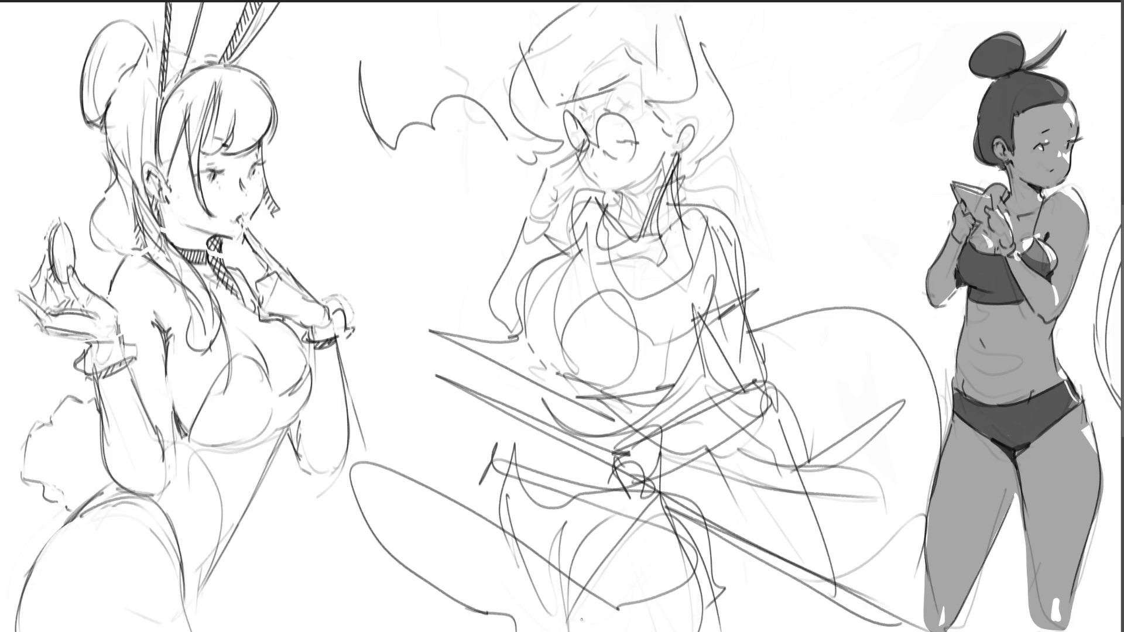
Add a looping curve left of the hips, then fade the middle sketch to pale grey with a large soft eraser
{"action": "mouse_move", "coordinate": [348, 467]}
{"action": "left_mouse_down"}
{"action": "mouse_move", "coordinate": [412, 460]}
{"action": "mouse_move", "coordinate": [375, 448]}
{"action": "mouse_move", "coordinate": [486, 404]}
{"action": "left_mouse_up"}
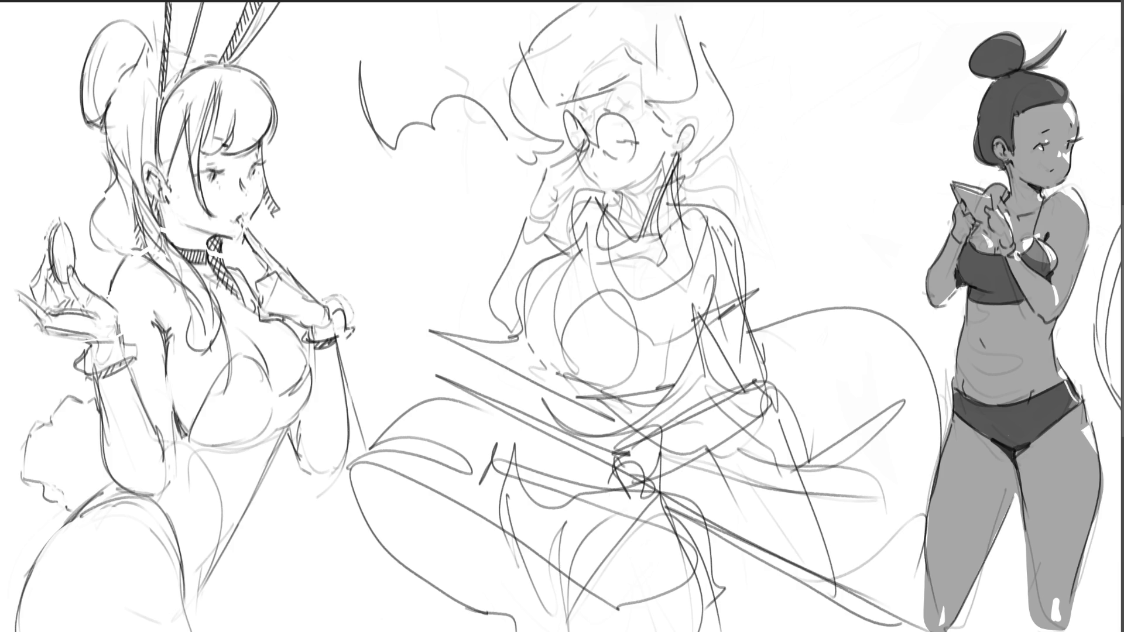
{"action": "mouse_move", "coordinate": [913, 445]}
{"action": "left_mouse_down"}
{"action": "mouse_move", "coordinate": [890, 469]}
{"action": "mouse_move", "coordinate": [643, 128]}
{"action": "mouse_move", "coordinate": [480, 263]}
{"action": "mouse_move", "coordinate": [553, 568]}
{"action": "left_mouse_up"}
{"action": "mouse_move", "coordinate": [553, 524]}
{"action": "left_mouse_down"}
{"action": "mouse_move", "coordinate": [753, 269]}
{"action": "mouse_move", "coordinate": [790, 351]}
{"action": "left_mouse_up"}
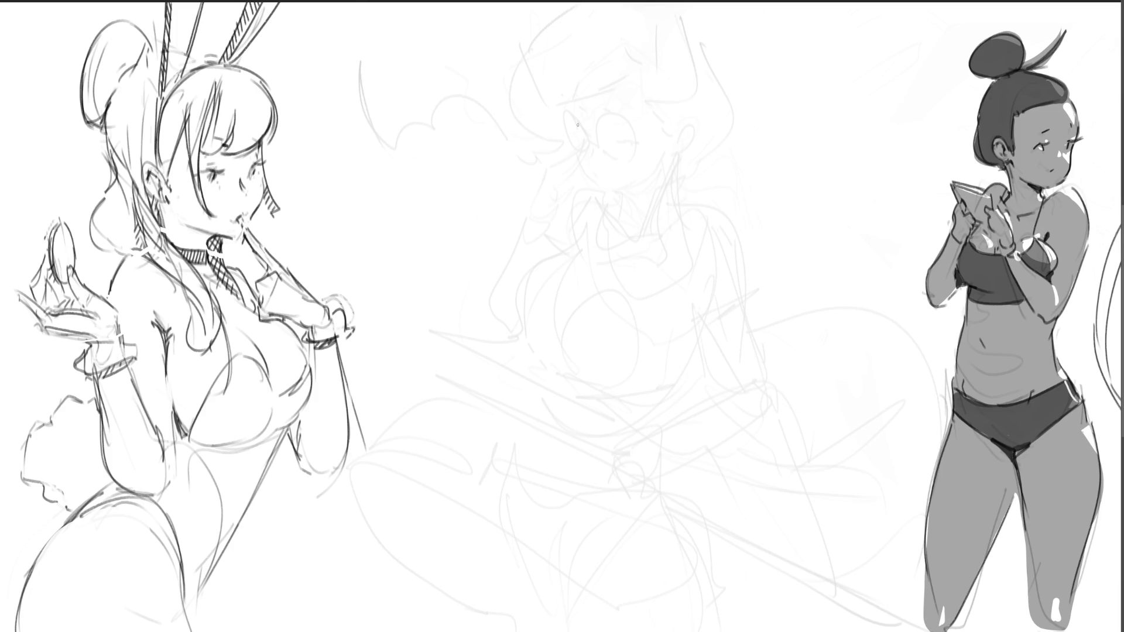
Ink the ear, the round glasses and the fingertip pushing them up
{"action": "mouse_move", "coordinate": [553, 174]}
{"action": "left_mouse_down"}
{"action": "mouse_move", "coordinate": [589, 144]}
{"action": "mouse_move", "coordinate": [594, 159]}
{"action": "mouse_move", "coordinate": [567, 181]}
{"action": "mouse_move", "coordinate": [576, 207]}
{"action": "mouse_move", "coordinate": [566, 217]}
{"action": "mouse_move", "coordinate": [559, 205]}
{"action": "mouse_move", "coordinate": [532, 228]}
{"action": "mouse_move", "coordinate": [545, 237]}
{"action": "left_mouse_up"}
{"action": "left_click_drag", "start_coordinate": [587, 153], "coordinate": [574, 112]}
{"action": "left_click_drag", "start_coordinate": [609, 120], "coordinate": [605, 123]}
{"action": "left_click_drag", "start_coordinate": [621, 140], "coordinate": [641, 144]}
{"action": "mouse_move", "coordinate": [615, 111]}
{"action": "left_mouse_down"}
{"action": "mouse_move", "coordinate": [628, 114]}
{"action": "mouse_move", "coordinate": [593, 133]}
{"action": "left_mouse_up"}
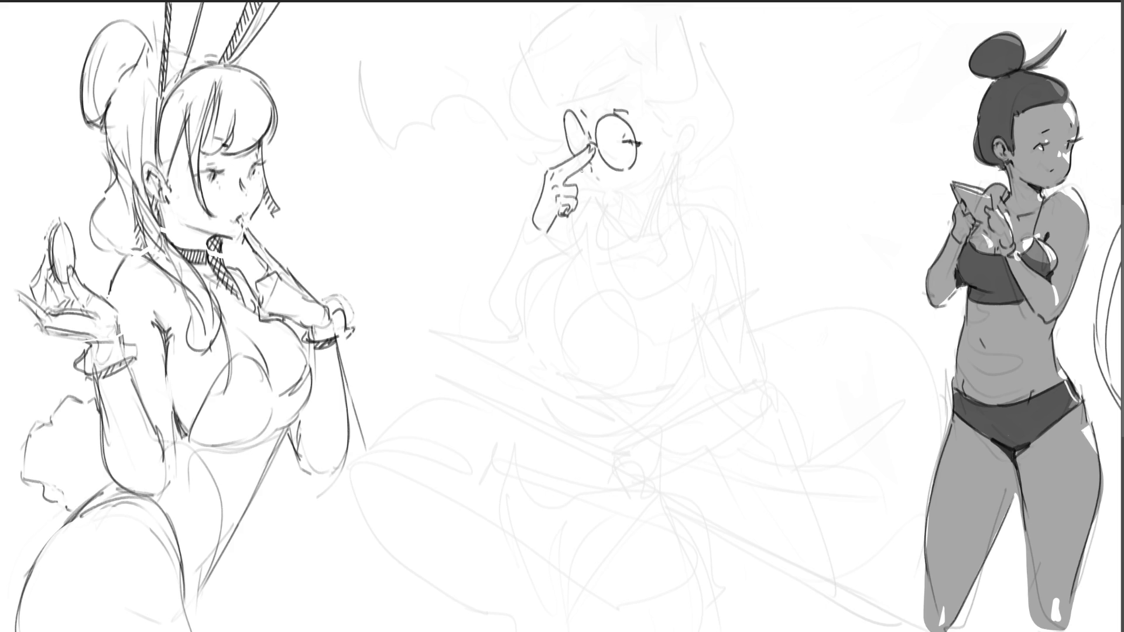
Draw the jaw line with hatched shadow underneath, and extend the hand's lower outline
{"action": "mouse_move", "coordinate": [591, 170]}
{"action": "left_mouse_down"}
{"action": "mouse_move", "coordinate": [601, 198]}
{"action": "mouse_move", "coordinate": [653, 177]}
{"action": "mouse_move", "coordinate": [622, 192]}
{"action": "mouse_move", "coordinate": [649, 182]}
{"action": "mouse_move", "coordinate": [621, 215]}
{"action": "left_mouse_up"}
{"action": "key", "text": "ctrl+z"}
{"action": "left_click_drag", "start_coordinate": [630, 191], "coordinate": [621, 219]}
{"action": "mouse_move", "coordinate": [635, 188]}
{"action": "left_mouse_down"}
{"action": "mouse_move", "coordinate": [623, 217]}
{"action": "mouse_move", "coordinate": [629, 208]}
{"action": "left_mouse_up"}
{"action": "key", "text": "ctrl+z"}
{"action": "key", "text": "ctrl+z"}
{"action": "mouse_move", "coordinate": [672, 153]}
{"action": "left_mouse_down"}
{"action": "mouse_move", "coordinate": [665, 169]}
{"action": "mouse_move", "coordinate": [695, 124]}
{"action": "mouse_move", "coordinate": [682, 140]}
{"action": "left_mouse_up"}
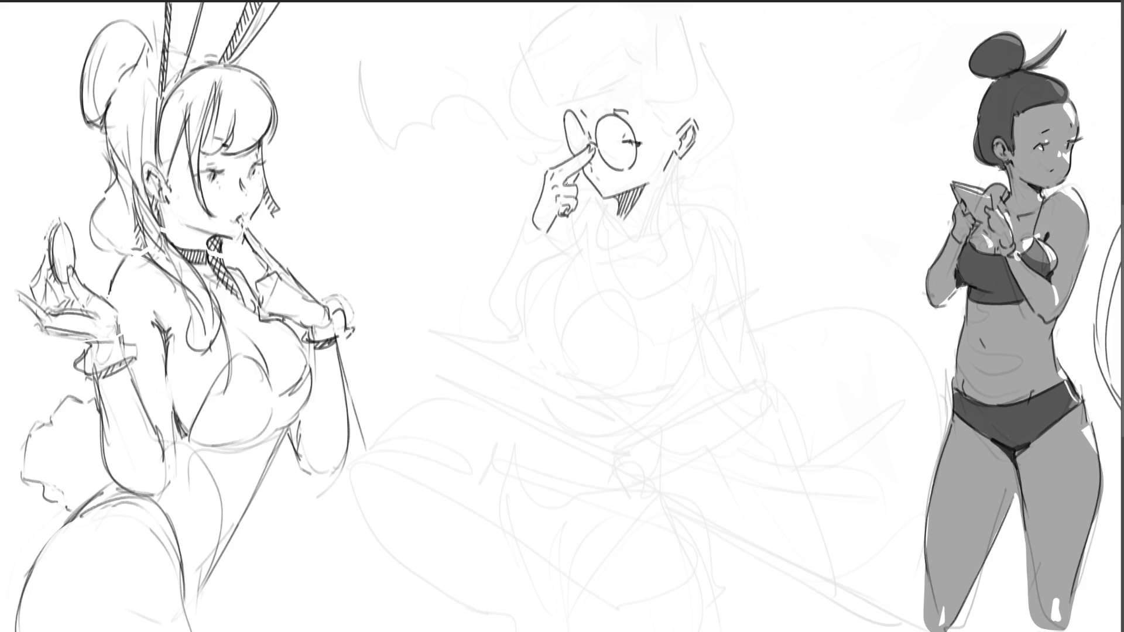
{"action": "left_click_drag", "start_coordinate": [565, 215], "coordinate": [552, 232]}
{"action": "mouse_move", "coordinate": [530, 220]}
{"action": "left_mouse_down"}
{"action": "mouse_move", "coordinate": [539, 244]}
{"action": "mouse_move", "coordinate": [485, 310]}
{"action": "left_mouse_up"}
Draw the raised arm down to the elbow, its inner curve, and the wrist and sleeve strokes
{"action": "left_click_drag", "start_coordinate": [543, 239], "coordinate": [532, 263]}
{"action": "left_click_drag", "start_coordinate": [483, 309], "coordinate": [506, 336]}
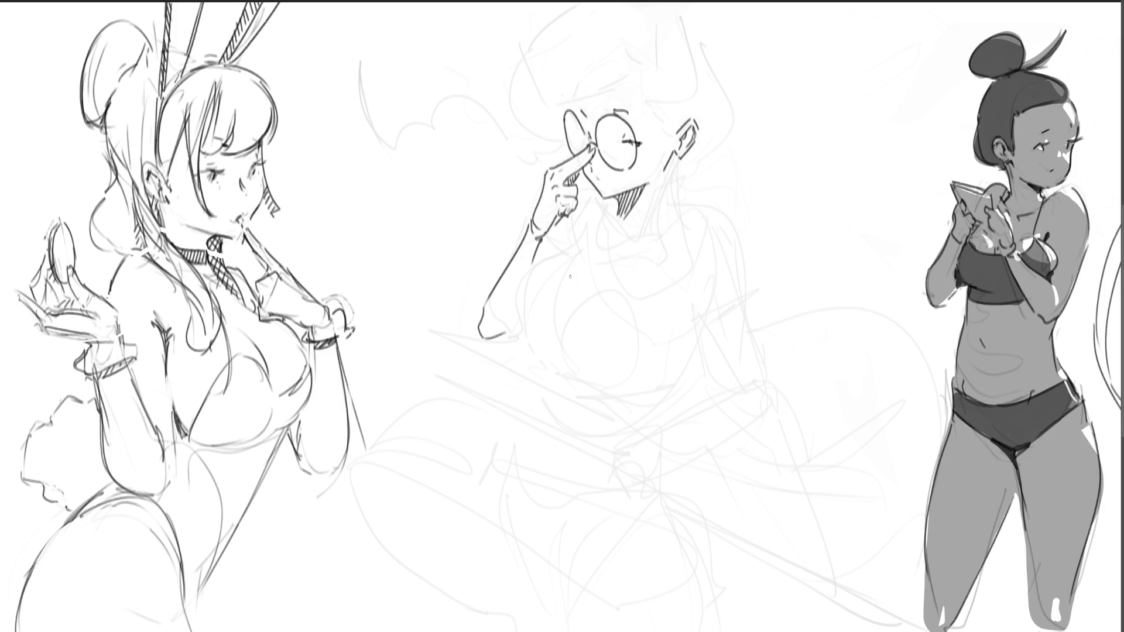
{"action": "key", "text": "ctrl+z"}
{"action": "mouse_move", "coordinate": [480, 313]}
{"action": "left_mouse_down"}
{"action": "mouse_move", "coordinate": [497, 338]}
{"action": "mouse_move", "coordinate": [516, 334]}
{"action": "left_mouse_up"}
{"action": "left_click_drag", "start_coordinate": [568, 257], "coordinate": [516, 338]}
{"action": "key", "text": "ctrl+z"}
{"action": "mouse_move", "coordinate": [569, 258]}
{"action": "left_mouse_down"}
{"action": "mouse_move", "coordinate": [554, 261]}
{"action": "mouse_move", "coordinate": [516, 339]}
{"action": "left_mouse_up"}
{"action": "key", "text": "ctrl+z"}
{"action": "mouse_move", "coordinate": [571, 253]}
{"action": "left_mouse_down"}
{"action": "mouse_move", "coordinate": [514, 338]}
{"action": "mouse_move", "coordinate": [583, 245]}
{"action": "mouse_move", "coordinate": [593, 268]}
{"action": "left_mouse_up"}
{"action": "mouse_move", "coordinate": [585, 245]}
{"action": "left_mouse_down"}
{"action": "mouse_move", "coordinate": [593, 264]}
{"action": "mouse_move", "coordinate": [589, 248]}
{"action": "mouse_move", "coordinate": [558, 241]}
{"action": "left_mouse_up"}
{"action": "left_click_drag", "start_coordinate": [560, 246], "coordinate": [570, 257]}
Draw the V-shaped neck and the shirt collar below the chin
{"action": "mouse_move", "coordinate": [573, 208]}
{"action": "left_mouse_down"}
{"action": "mouse_move", "coordinate": [601, 192]}
{"action": "mouse_move", "coordinate": [612, 222]}
{"action": "left_mouse_up"}
{"action": "key", "text": "ctrl+z"}
{"action": "mouse_move", "coordinate": [612, 222]}
{"action": "left_mouse_down"}
{"action": "mouse_move", "coordinate": [619, 203]}
{"action": "mouse_move", "coordinate": [621, 231]}
{"action": "mouse_move", "coordinate": [686, 206]}
{"action": "mouse_move", "coordinate": [688, 224]}
{"action": "left_mouse_up"}
{"action": "left_click_drag", "start_coordinate": [622, 239], "coordinate": [664, 222]}
{"action": "left_click_drag", "start_coordinate": [672, 187], "coordinate": [684, 209]}
Draw the right shoulder and its T-shirt sleeve with hem
{"action": "mouse_move", "coordinate": [670, 155]}
{"action": "left_mouse_down"}
{"action": "mouse_move", "coordinate": [680, 191]}
{"action": "mouse_move", "coordinate": [752, 281]}
{"action": "left_mouse_up"}
{"action": "key", "text": "ctrl+z"}
{"action": "left_click_drag", "start_coordinate": [705, 209], "coordinate": [755, 274]}
{"action": "mouse_move", "coordinate": [749, 280]}
{"action": "left_mouse_down"}
{"action": "mouse_move", "coordinate": [758, 274]}
{"action": "mouse_move", "coordinate": [703, 304]}
{"action": "left_mouse_up"}
{"action": "left_click_drag", "start_coordinate": [699, 284], "coordinate": [702, 303]}
{"action": "left_click_drag", "start_coordinate": [758, 275], "coordinate": [689, 322]}
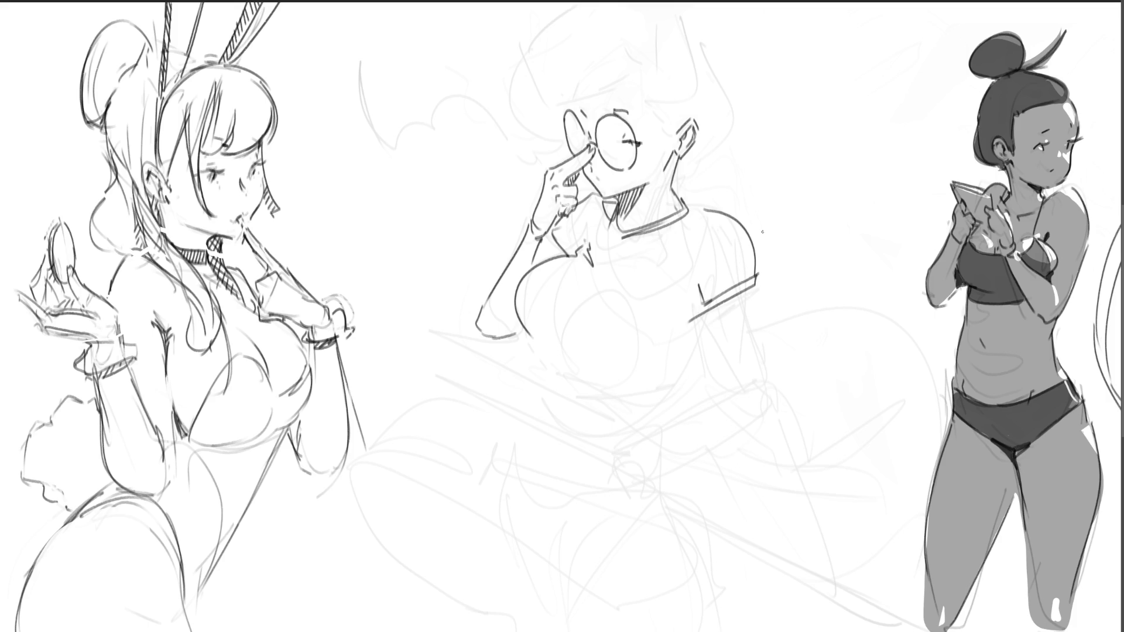
{"action": "key", "text": "ctrl+z"}
{"action": "key", "text": "ctrl+z"}
{"action": "key", "text": "ctrl+z"}
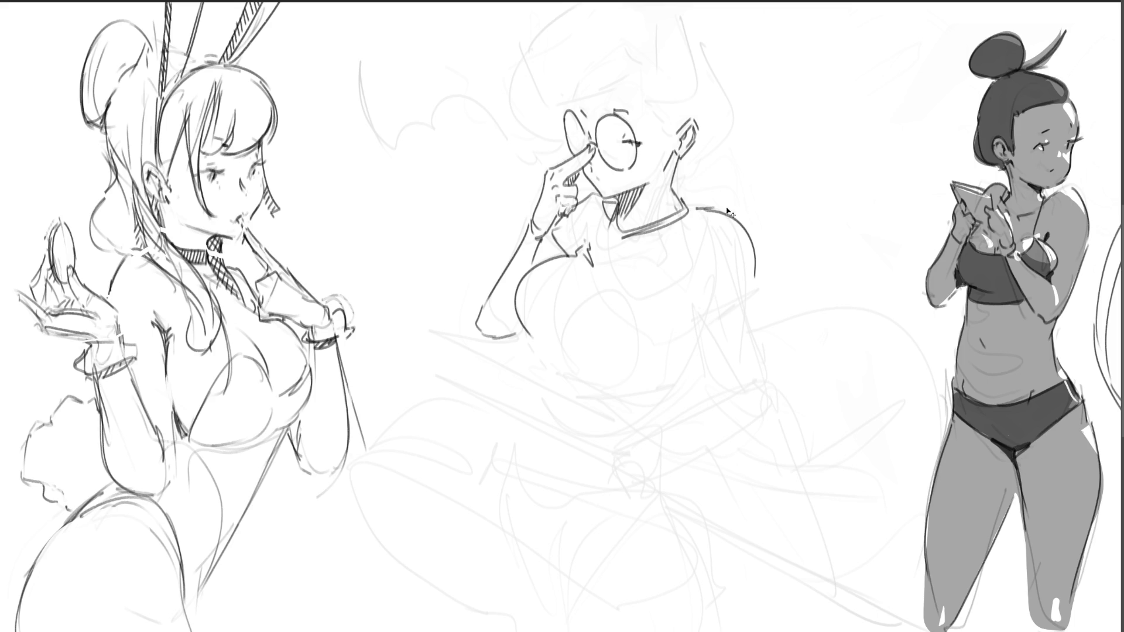
{"action": "key", "text": "ctrl+z"}
{"action": "mouse_move", "coordinate": [687, 203]}
{"action": "left_mouse_down"}
{"action": "mouse_move", "coordinate": [727, 211]}
{"action": "mouse_move", "coordinate": [757, 293]}
{"action": "mouse_move", "coordinate": [731, 307]}
{"action": "left_mouse_up"}
{"action": "left_click_drag", "start_coordinate": [695, 279], "coordinate": [720, 313]}
{"action": "mouse_move", "coordinate": [693, 269]}
{"action": "left_mouse_down"}
{"action": "mouse_move", "coordinate": [695, 315]}
{"action": "mouse_move", "coordinate": [676, 364]}
{"action": "left_mouse_up"}
Sketch the shirt's lower torso and its bottom hem line
{"action": "left_click_drag", "start_coordinate": [585, 378], "coordinate": [615, 389]}
{"action": "left_click_drag", "start_coordinate": [692, 352], "coordinate": [652, 371]}
{"action": "left_click_drag", "start_coordinate": [565, 355], "coordinate": [572, 370]}
{"action": "left_click_drag", "start_coordinate": [650, 318], "coordinate": [651, 359]}
{"action": "mouse_move", "coordinate": [569, 374]}
{"action": "left_mouse_down"}
{"action": "mouse_move", "coordinate": [541, 350]}
{"action": "mouse_move", "coordinate": [475, 335]}
{"action": "left_mouse_up"}
{"action": "key", "text": "ctrl+z"}
{"action": "key", "text": "ctrl+z"}
{"action": "mouse_move", "coordinate": [539, 344]}
{"action": "left_mouse_down"}
{"action": "mouse_move", "coordinate": [576, 389]}
{"action": "mouse_move", "coordinate": [626, 391]}
{"action": "mouse_move", "coordinate": [708, 345]}
{"action": "left_mouse_up"}
{"action": "left_click_drag", "start_coordinate": [719, 344], "coordinate": [686, 368]}
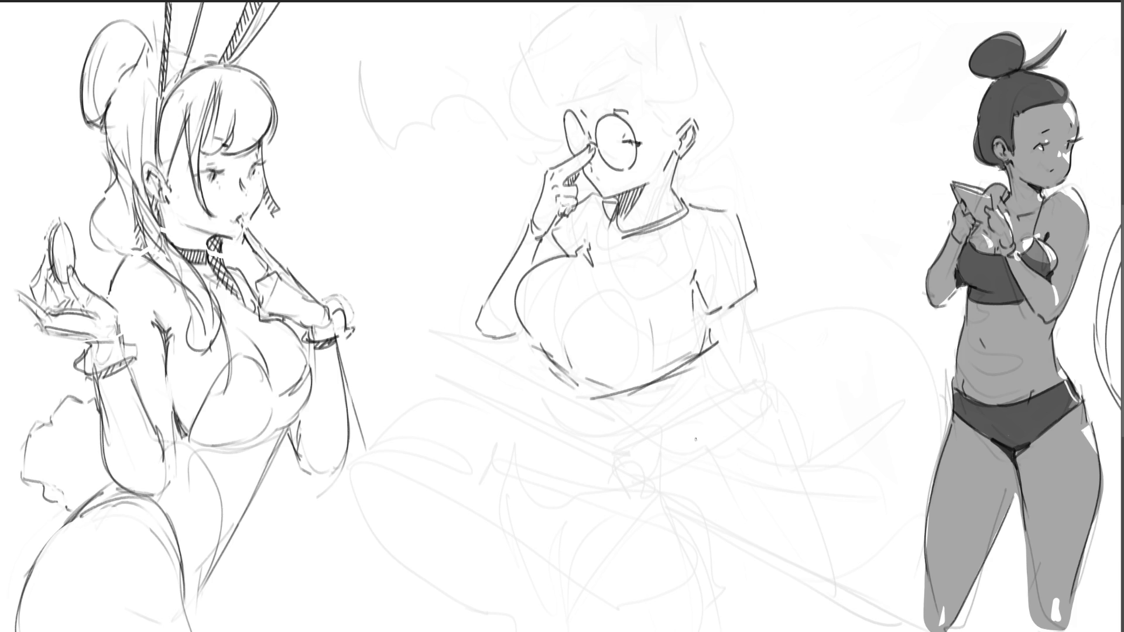
Add chest strokes, the torso edge and the lowered forearm line
{"action": "left_click_drag", "start_coordinate": [709, 319], "coordinate": [684, 346]}
{"action": "left_click_drag", "start_coordinate": [595, 279], "coordinate": [682, 271]}
{"action": "mouse_move", "coordinate": [682, 272]}
{"action": "left_mouse_down"}
{"action": "mouse_move", "coordinate": [674, 292]}
{"action": "mouse_move", "coordinate": [735, 367]}
{"action": "left_mouse_up"}
{"action": "mouse_move", "coordinate": [753, 288]}
{"action": "left_mouse_down"}
{"action": "mouse_move", "coordinate": [770, 389]}
{"action": "mouse_move", "coordinate": [713, 387]}
{"action": "mouse_move", "coordinate": [643, 449]}
{"action": "left_mouse_up"}
{"action": "mouse_move", "coordinate": [650, 449]}
{"action": "left_mouse_down"}
{"action": "mouse_move", "coordinate": [670, 476]}
{"action": "mouse_move", "coordinate": [667, 503]}
{"action": "left_mouse_up"}
Sketch the hand curling at her hip, with fingers below the cuff
{"action": "mouse_move", "coordinate": [651, 439]}
{"action": "left_mouse_down"}
{"action": "mouse_move", "coordinate": [645, 430]}
{"action": "mouse_move", "coordinate": [672, 479]}
{"action": "left_mouse_up"}
{"action": "mouse_move", "coordinate": [671, 479]}
{"action": "left_mouse_down"}
{"action": "mouse_move", "coordinate": [667, 578]}
{"action": "mouse_move", "coordinate": [677, 582]}
{"action": "mouse_move", "coordinate": [738, 422]}
{"action": "mouse_move", "coordinate": [775, 389]}
{"action": "mouse_move", "coordinate": [773, 402]}
{"action": "mouse_move", "coordinate": [672, 472]}
{"action": "left_mouse_up"}
{"action": "key", "text": "ctrl+z"}
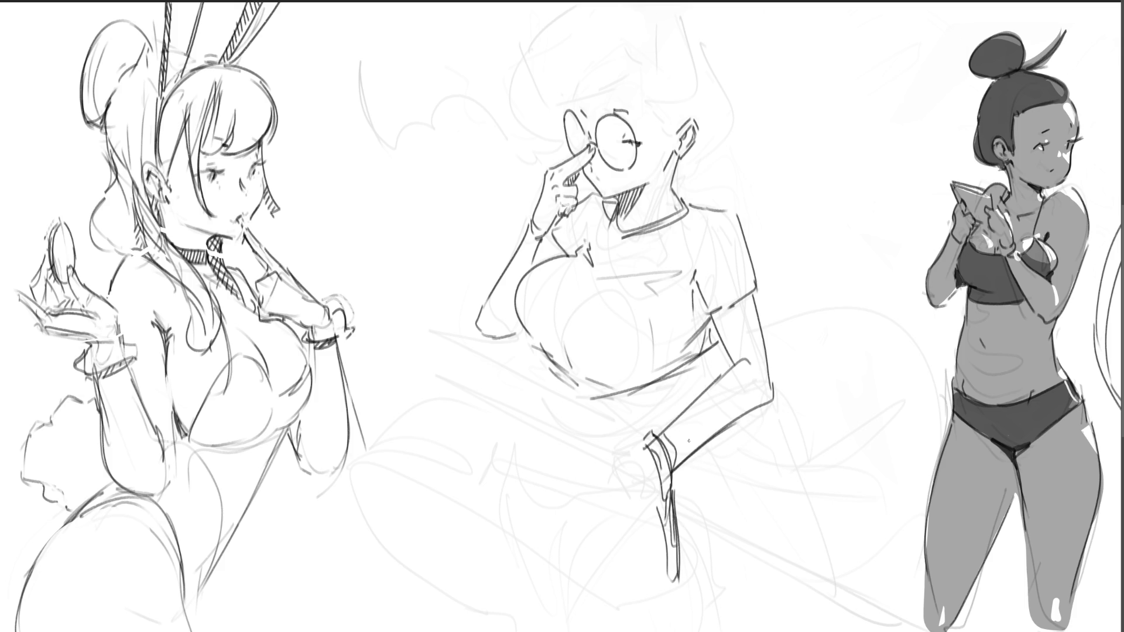
{"action": "mouse_move", "coordinate": [606, 422]}
{"action": "left_mouse_down"}
{"action": "mouse_move", "coordinate": [624, 443]}
{"action": "mouse_move", "coordinate": [612, 468]}
{"action": "mouse_move", "coordinate": [639, 490]}
{"action": "left_mouse_up"}
{"action": "key", "text": "ctrl+z"}
{"action": "mouse_move", "coordinate": [628, 448]}
{"action": "left_mouse_down"}
{"action": "mouse_move", "coordinate": [590, 474]}
{"action": "mouse_move", "coordinate": [634, 499]}
{"action": "left_mouse_up"}
{"action": "left_click_drag", "start_coordinate": [637, 441], "coordinate": [645, 493]}
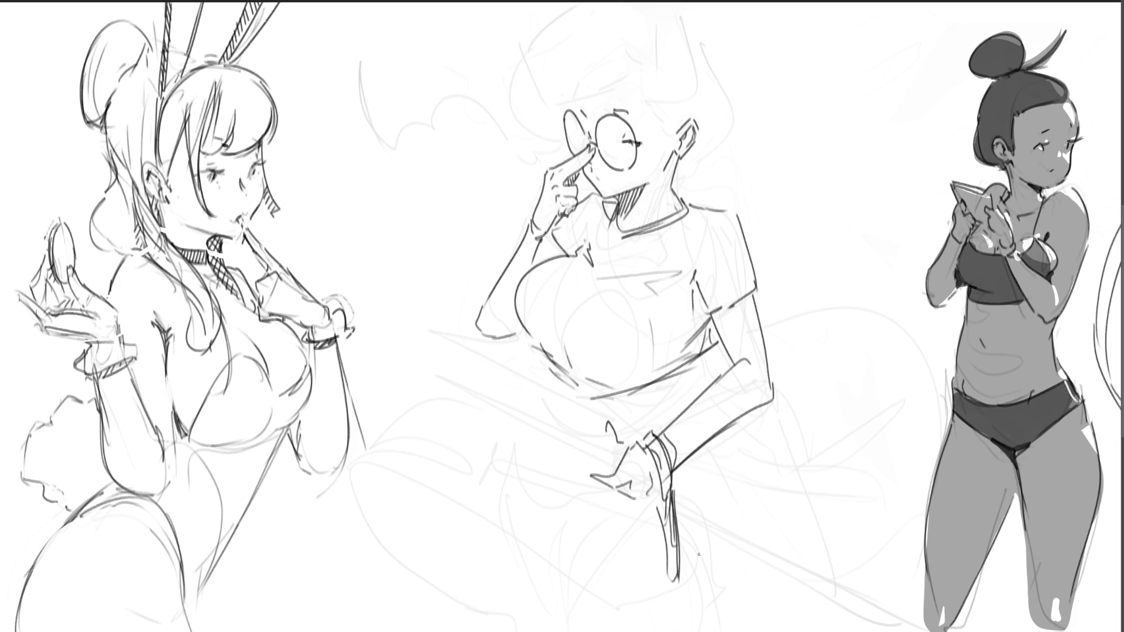
Draw the box-shaped sword hilt and long handle entering the glasses girl's hand
{"action": "mouse_move", "coordinate": [586, 428]}
{"action": "left_mouse_down"}
{"action": "mouse_move", "coordinate": [609, 433]}
{"action": "mouse_move", "coordinate": [613, 473]}
{"action": "mouse_move", "coordinate": [589, 480]}
{"action": "left_mouse_up"}
{"action": "mouse_move", "coordinate": [589, 480]}
{"action": "left_mouse_down"}
{"action": "mouse_move", "coordinate": [612, 462]}
{"action": "mouse_move", "coordinate": [590, 493]}
{"action": "left_mouse_up"}
{"action": "left_click_drag", "start_coordinate": [614, 445], "coordinate": [593, 491]}
{"action": "left_click_drag", "start_coordinate": [557, 448], "coordinate": [568, 454]}
{"action": "mouse_move", "coordinate": [467, 397]}
{"action": "left_mouse_down"}
{"action": "mouse_move", "coordinate": [450, 383]}
{"action": "mouse_move", "coordinate": [489, 384]}
{"action": "mouse_move", "coordinate": [584, 447]}
{"action": "mouse_move", "coordinate": [504, 419]}
{"action": "mouse_move", "coordinate": [588, 457]}
{"action": "left_mouse_up"}
{"action": "mouse_move", "coordinate": [592, 448]}
{"action": "left_mouse_down"}
{"action": "mouse_move", "coordinate": [589, 458]}
{"action": "mouse_move", "coordinate": [597, 444]}
{"action": "left_mouse_up"}
Draw the long sword blade's upper and lower edges from the belt, plus the arm line
{"action": "left_click_drag", "start_coordinate": [669, 493], "coordinate": [831, 590]}
{"action": "key", "text": "ctrl+z"}
{"action": "left_click_drag", "start_coordinate": [676, 505], "coordinate": [884, 620]}
{"action": "left_click_drag", "start_coordinate": [673, 483], "coordinate": [937, 631]}
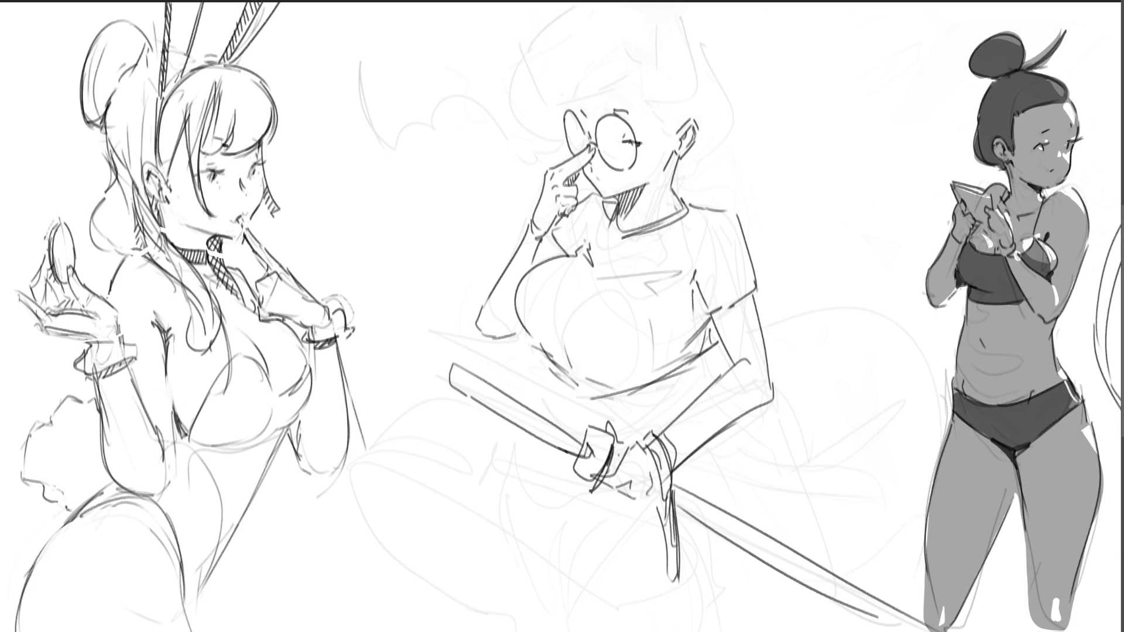
{"action": "left_click_drag", "start_coordinate": [697, 357], "coordinate": [666, 412]}
Add a slanted torso line and rework the lines around the sword hand and belt
{"action": "left_click_drag", "start_coordinate": [548, 365], "coordinate": [548, 405]}
{"action": "key", "text": "ctrl+z"}
{"action": "left_click_drag", "start_coordinate": [554, 364], "coordinate": [547, 395]}
{"action": "left_click_drag", "start_coordinate": [672, 394], "coordinate": [661, 433]}
{"action": "mouse_move", "coordinate": [546, 385]}
{"action": "left_mouse_down"}
{"action": "mouse_move", "coordinate": [528, 465]}
{"action": "mouse_move", "coordinate": [538, 520]}
{"action": "left_mouse_up"}
{"action": "key", "text": "ctrl+z"}
{"action": "left_click_drag", "start_coordinate": [538, 475], "coordinate": [585, 487]}
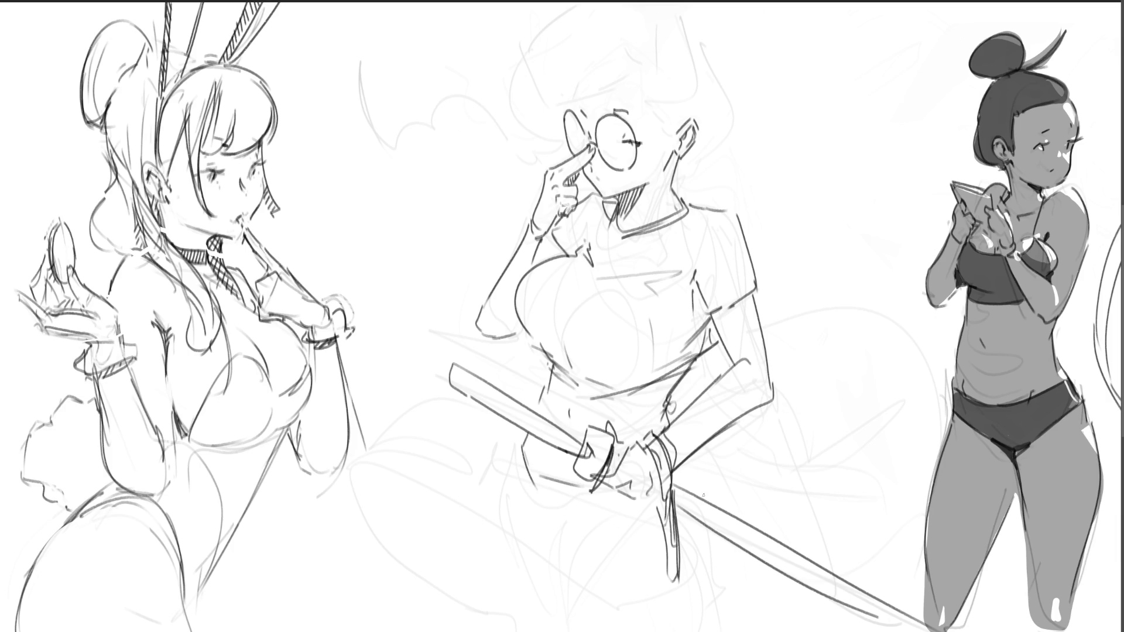
{"action": "left_click_drag", "start_coordinate": [686, 458], "coordinate": [726, 518]}
Sketch the hip and leg lines below the sword handle
{"action": "mouse_move", "coordinate": [521, 445]}
{"action": "left_mouse_down"}
{"action": "mouse_move", "coordinate": [548, 497]}
{"action": "mouse_move", "coordinate": [582, 506]}
{"action": "left_mouse_up"}
{"action": "left_click_drag", "start_coordinate": [529, 422], "coordinate": [507, 479]}
{"action": "mouse_move", "coordinate": [519, 450]}
{"action": "left_mouse_down"}
{"action": "mouse_move", "coordinate": [498, 503]}
{"action": "mouse_move", "coordinate": [559, 606]}
{"action": "left_mouse_up"}
{"action": "left_click_drag", "start_coordinate": [514, 537], "coordinate": [567, 603]}
{"action": "left_click_drag", "start_coordinate": [539, 495], "coordinate": [568, 587]}
{"action": "left_click_drag", "start_coordinate": [550, 515], "coordinate": [574, 598]}
{"action": "left_click_drag", "start_coordinate": [571, 612], "coordinate": [641, 582]}
{"action": "left_click_drag", "start_coordinate": [631, 603], "coordinate": [690, 587]}
Draw the shorts' hem and side edge
{"action": "mouse_move", "coordinate": [726, 541]}
{"action": "left_mouse_down"}
{"action": "mouse_move", "coordinate": [725, 594]}
{"action": "mouse_move", "coordinate": [733, 582]}
{"action": "left_mouse_up"}
{"action": "left_click_drag", "start_coordinate": [673, 613], "coordinate": [700, 603]}
{"action": "left_click_drag", "start_coordinate": [609, 620], "coordinate": [675, 605]}
{"action": "left_click_drag", "start_coordinate": [729, 581], "coordinate": [727, 609]}
{"action": "left_click_drag", "start_coordinate": [705, 622], "coordinate": [726, 607]}
{"action": "mouse_move", "coordinate": [630, 631]}
{"action": "left_mouse_down"}
{"action": "mouse_move", "coordinate": [682, 624]}
{"action": "mouse_move", "coordinate": [629, 623]}
{"action": "left_mouse_up"}
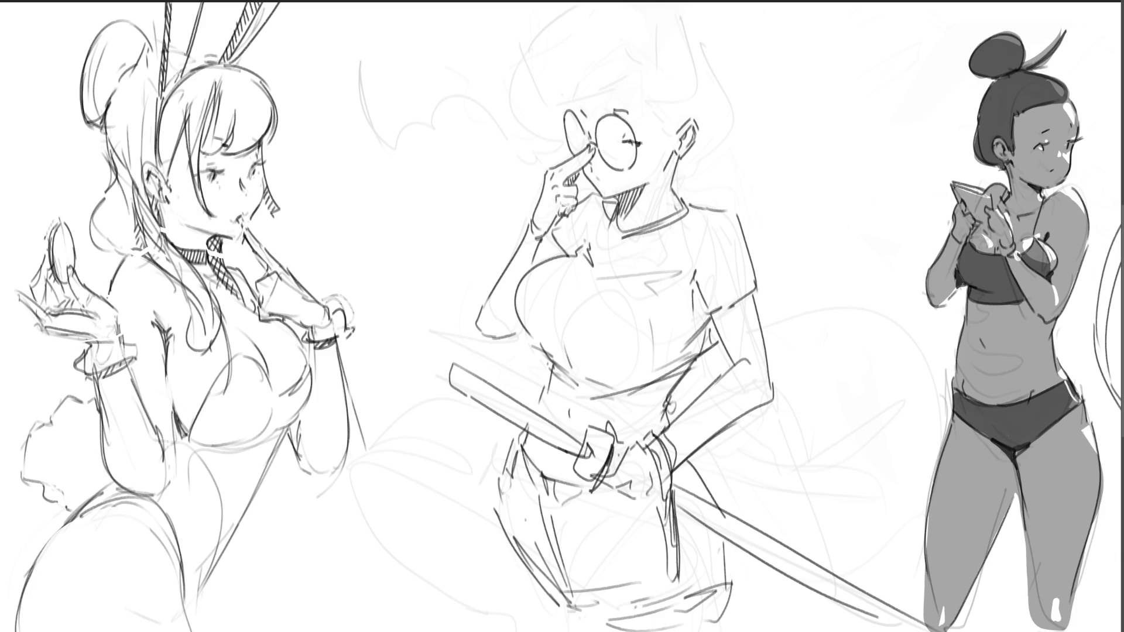
Redraw the back of the head, crown, hairline and bangs with strands toward the ear
{"action": "left_click_drag", "start_coordinate": [719, 536], "coordinate": [715, 583]}
{"action": "mouse_move", "coordinate": [675, 156]}
{"action": "left_mouse_down"}
{"action": "mouse_move", "coordinate": [669, 169]}
{"action": "mouse_move", "coordinate": [701, 153]}
{"action": "mouse_move", "coordinate": [729, 115]}
{"action": "left_mouse_up"}
{"action": "mouse_move", "coordinate": [700, 24]}
{"action": "left_mouse_down"}
{"action": "mouse_move", "coordinate": [720, 73]}
{"action": "mouse_move", "coordinate": [714, 114]}
{"action": "left_mouse_up"}
{"action": "left_click_drag", "start_coordinate": [712, 56], "coordinate": [683, 19]}
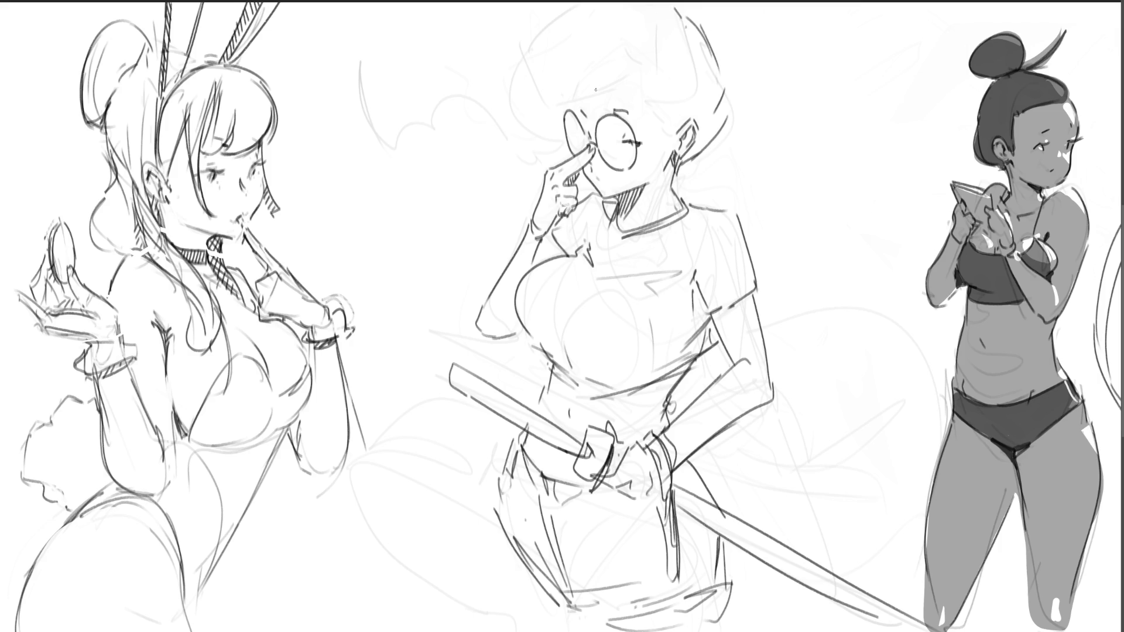
{"action": "mouse_move", "coordinate": [556, 107]}
{"action": "left_mouse_down"}
{"action": "mouse_move", "coordinate": [649, 69]}
{"action": "mouse_move", "coordinate": [646, 88]}
{"action": "mouse_move", "coordinate": [663, 93]}
{"action": "left_mouse_up"}
{"action": "left_click_drag", "start_coordinate": [648, 90], "coordinate": [667, 116]}
{"action": "left_click_drag", "start_coordinate": [664, 111], "coordinate": [674, 127]}
{"action": "left_click_drag", "start_coordinate": [648, 60], "coordinate": [667, 28]}
{"action": "left_click_drag", "start_coordinate": [566, 3], "coordinate": [501, 68]}
{"action": "mouse_move", "coordinate": [508, 102]}
{"action": "left_mouse_down"}
{"action": "mouse_move", "coordinate": [500, 114]}
{"action": "mouse_move", "coordinate": [542, 136]}
{"action": "left_mouse_up"}
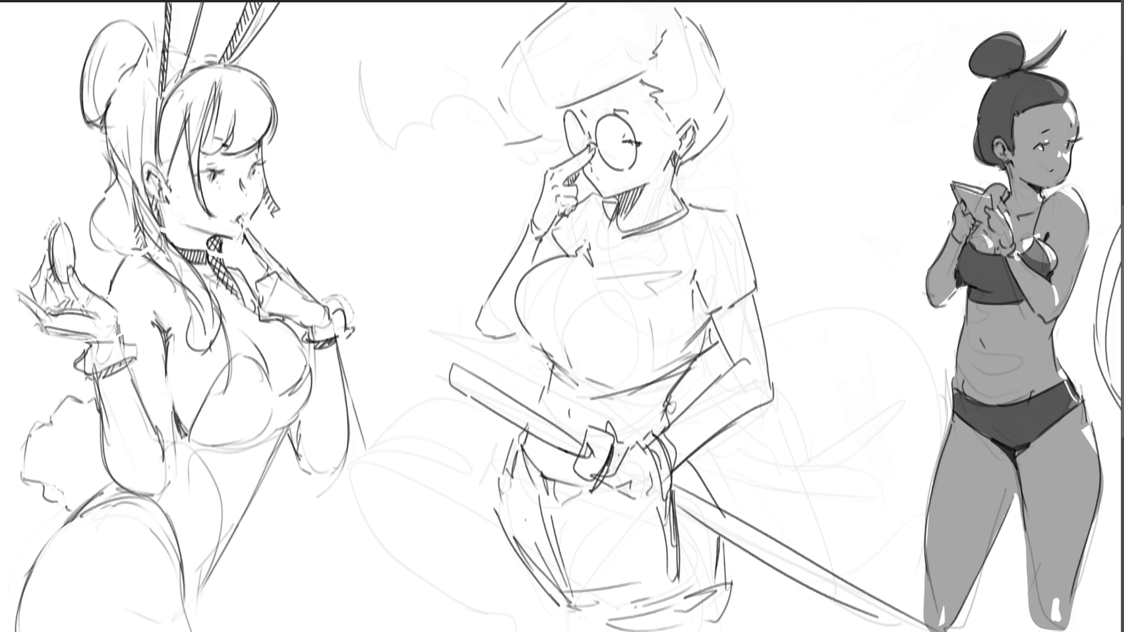
Add a cheek line, blush and darker eyelid, and darken the left lens edge
{"action": "left_click_drag", "start_coordinate": [592, 170], "coordinate": [611, 183]}
{"action": "mouse_move", "coordinate": [632, 145]}
{"action": "left_mouse_down"}
{"action": "mouse_move", "coordinate": [618, 157]}
{"action": "mouse_move", "coordinate": [641, 113]}
{"action": "mouse_move", "coordinate": [586, 112]}
{"action": "left_mouse_up"}
{"action": "left_click_drag", "start_coordinate": [639, 148], "coordinate": [682, 127]}
{"action": "key", "text": "ctrl+z"}
{"action": "left_click_drag", "start_coordinate": [559, 119], "coordinate": [570, 157]}
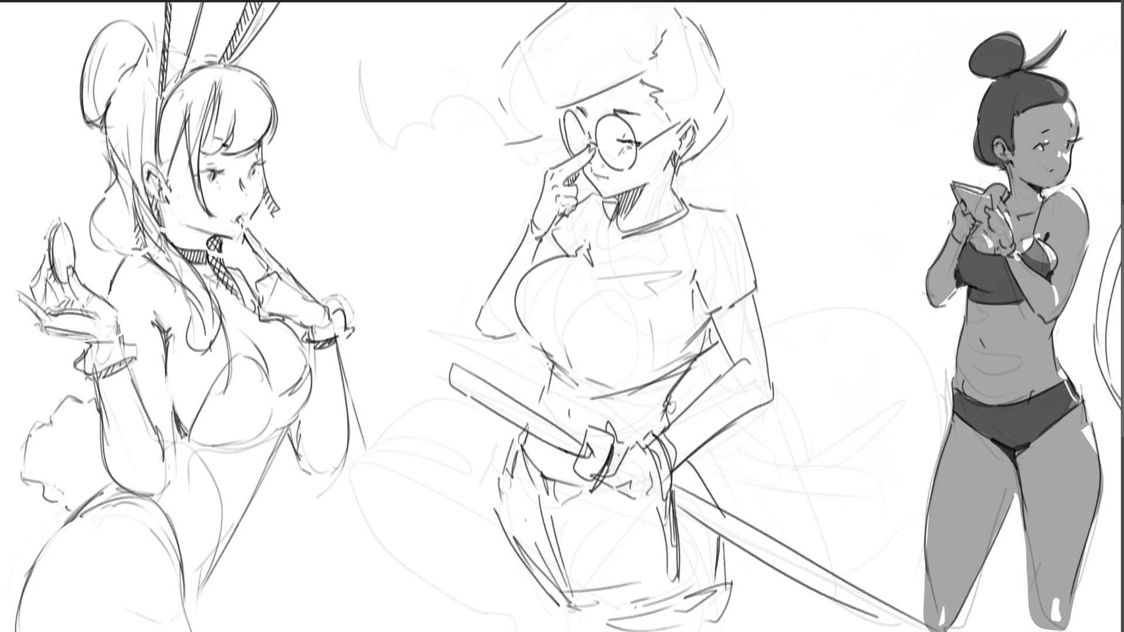
Darken the neck lines and extend the hip and leg lines downward
{"action": "left_click_drag", "start_coordinate": [670, 162], "coordinate": [680, 223]}
{"action": "left_click_drag", "start_coordinate": [671, 164], "coordinate": [676, 210]}
{"action": "left_click_drag", "start_coordinate": [611, 203], "coordinate": [619, 227]}
{"action": "left_click_drag", "start_coordinate": [495, 510], "coordinate": [500, 631]}
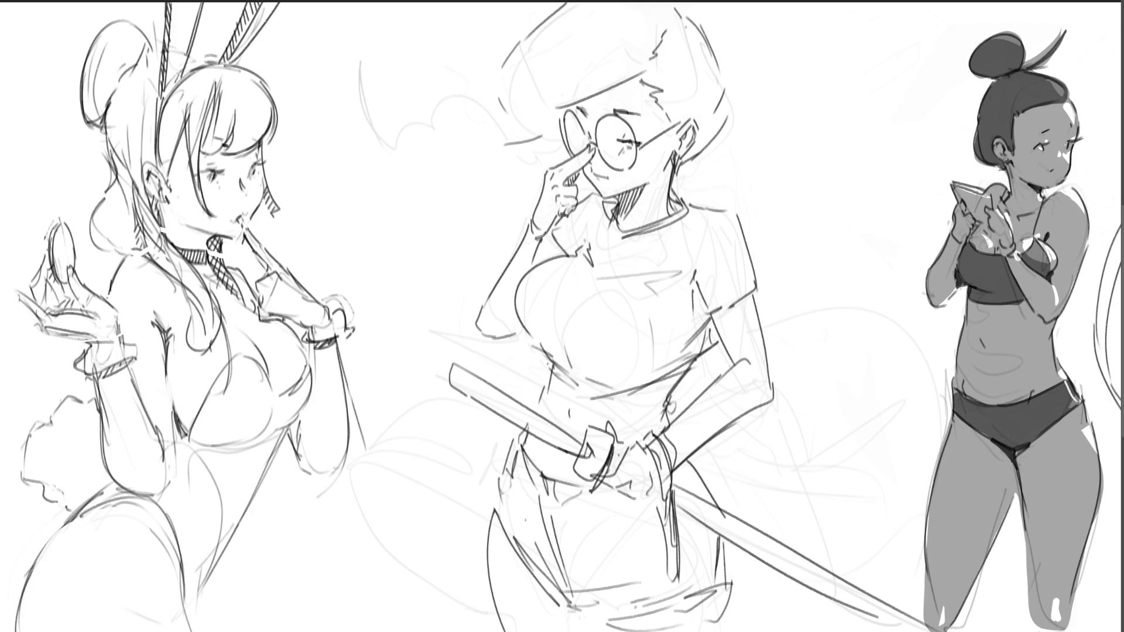
{"action": "left_click_drag", "start_coordinate": [572, 606], "coordinate": [567, 631]}
{"action": "left_click_drag", "start_coordinate": [729, 588], "coordinate": [736, 631]}
Draw a long braid trailing left from her hair
{"action": "mouse_move", "coordinate": [488, 77]}
{"action": "left_mouse_down"}
{"action": "mouse_move", "coordinate": [463, 102]}
{"action": "mouse_move", "coordinate": [493, 140]}
{"action": "mouse_move", "coordinate": [451, 103]}
{"action": "mouse_move", "coordinate": [479, 131]}
{"action": "left_mouse_up"}
{"action": "left_click_drag", "start_coordinate": [444, 94], "coordinate": [407, 127]}
{"action": "left_click_drag", "start_coordinate": [380, 56], "coordinate": [404, 105]}
{"action": "mouse_move", "coordinate": [365, 59]}
{"action": "left_mouse_down"}
{"action": "mouse_move", "coordinate": [376, 85]}
{"action": "mouse_move", "coordinate": [339, 101]}
{"action": "left_mouse_up"}
{"action": "left_click_drag", "start_coordinate": [329, 96], "coordinate": [341, 129]}
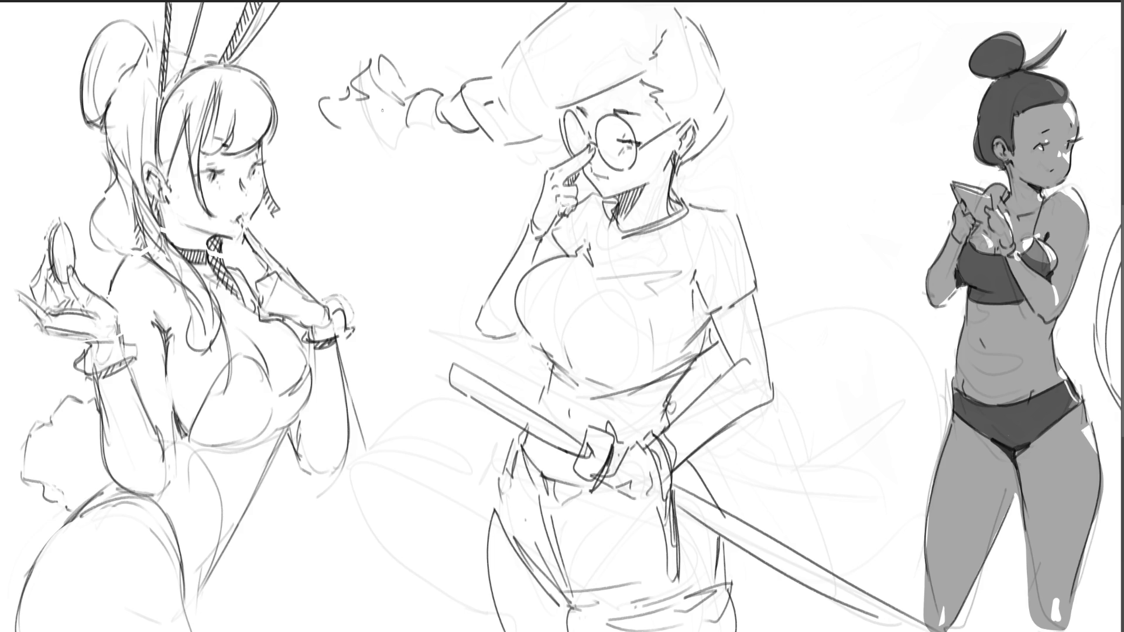
Hatch shading down the shirt's side and add detail around the belt and buckle
{"action": "mouse_move", "coordinate": [708, 278]}
{"action": "left_mouse_down"}
{"action": "mouse_move", "coordinate": [696, 296]}
{"action": "mouse_move", "coordinate": [704, 331]}
{"action": "mouse_move", "coordinate": [726, 310]}
{"action": "mouse_move", "coordinate": [733, 347]}
{"action": "mouse_move", "coordinate": [748, 355]}
{"action": "left_mouse_up"}
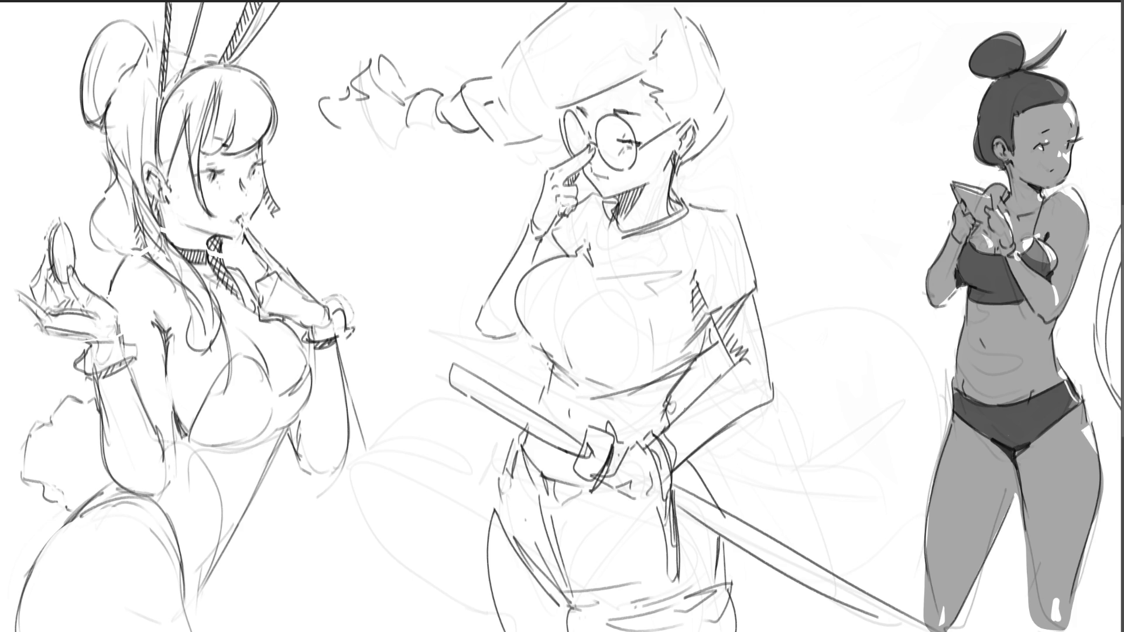
{"action": "mouse_move", "coordinate": [663, 446]}
{"action": "left_mouse_down"}
{"action": "mouse_move", "coordinate": [650, 491]}
{"action": "mouse_move", "coordinate": [625, 487]}
{"action": "left_mouse_up"}
{"action": "left_click_drag", "start_coordinate": [619, 495], "coordinate": [642, 506]}
{"action": "left_click_drag", "start_coordinate": [608, 419], "coordinate": [628, 448]}
Hatch shading under the bust and on the shirt's shaded side, darkening the arm contour
{"action": "left_click_drag", "start_coordinate": [533, 345], "coordinate": [552, 370]}
{"action": "mouse_move", "coordinate": [510, 326]}
{"action": "left_mouse_down"}
{"action": "mouse_move", "coordinate": [542, 364]}
{"action": "mouse_move", "coordinate": [689, 365]}
{"action": "left_mouse_up"}
{"action": "mouse_move", "coordinate": [597, 395]}
{"action": "left_mouse_down"}
{"action": "mouse_move", "coordinate": [631, 422]}
{"action": "mouse_move", "coordinate": [618, 416]}
{"action": "left_mouse_up"}
{"action": "mouse_move", "coordinate": [635, 391]}
{"action": "left_mouse_down"}
{"action": "mouse_move", "coordinate": [630, 427]}
{"action": "mouse_move", "coordinate": [644, 418]}
{"action": "left_mouse_up"}
{"action": "mouse_move", "coordinate": [659, 383]}
{"action": "left_mouse_down"}
{"action": "mouse_move", "coordinate": [655, 408]}
{"action": "mouse_move", "coordinate": [666, 397]}
{"action": "left_mouse_up"}
{"action": "left_click_drag", "start_coordinate": [681, 374], "coordinate": [677, 386]}
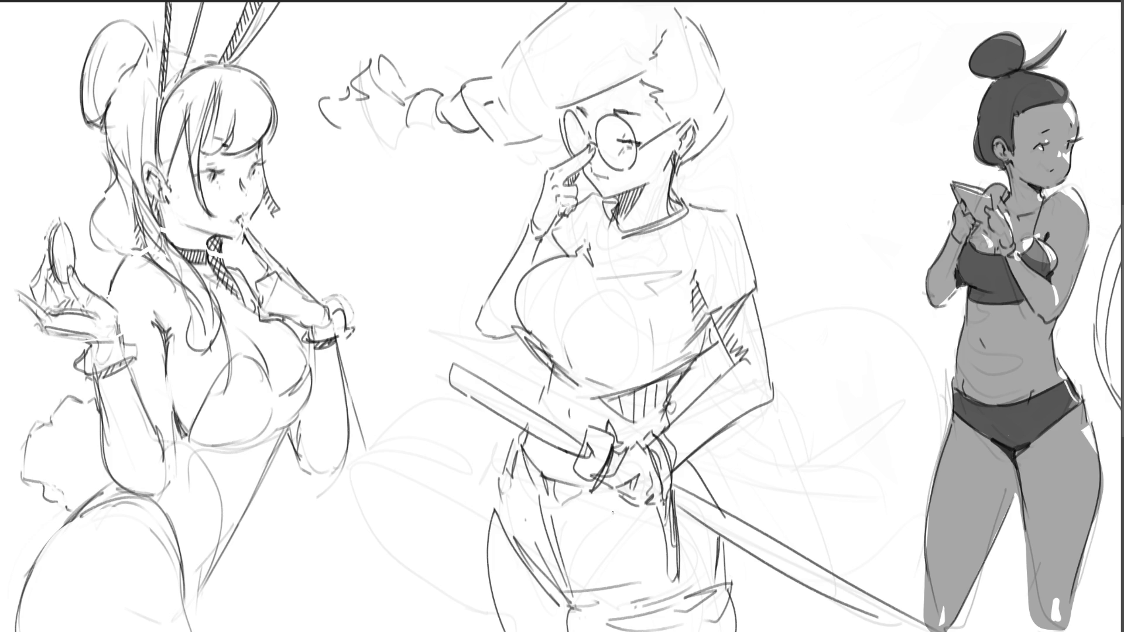
{"action": "mouse_move", "coordinate": [544, 333]}
{"action": "left_mouse_down"}
{"action": "mouse_move", "coordinate": [555, 368]}
{"action": "mouse_move", "coordinate": [570, 378]}
{"action": "mouse_move", "coordinate": [576, 368]}
{"action": "left_mouse_up"}
{"action": "mouse_move", "coordinate": [690, 279]}
{"action": "left_mouse_down"}
{"action": "mouse_move", "coordinate": [674, 298]}
{"action": "mouse_move", "coordinate": [682, 306]}
{"action": "left_mouse_up"}
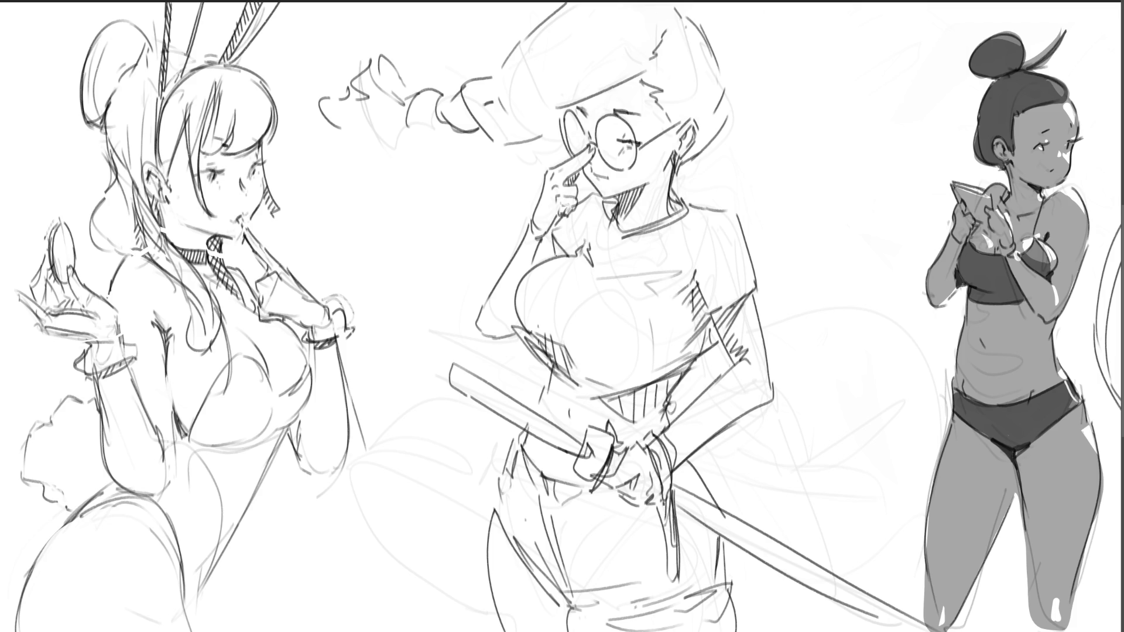
{"action": "mouse_move", "coordinate": [520, 311]}
{"action": "left_mouse_down"}
{"action": "mouse_move", "coordinate": [513, 326]}
{"action": "mouse_move", "coordinate": [529, 345]}
{"action": "left_mouse_up"}
Hatch wrapping across the sword hilt, add a hanging cord, and darken the hilt's edge
{"action": "left_click_drag", "start_coordinate": [463, 377], "coordinate": [476, 395]}
{"action": "mouse_move", "coordinate": [455, 358]}
{"action": "left_mouse_down"}
{"action": "mouse_move", "coordinate": [484, 398]}
{"action": "mouse_move", "coordinate": [542, 437]}
{"action": "left_mouse_up"}
{"action": "left_click_drag", "start_coordinate": [541, 416], "coordinate": [577, 456]}
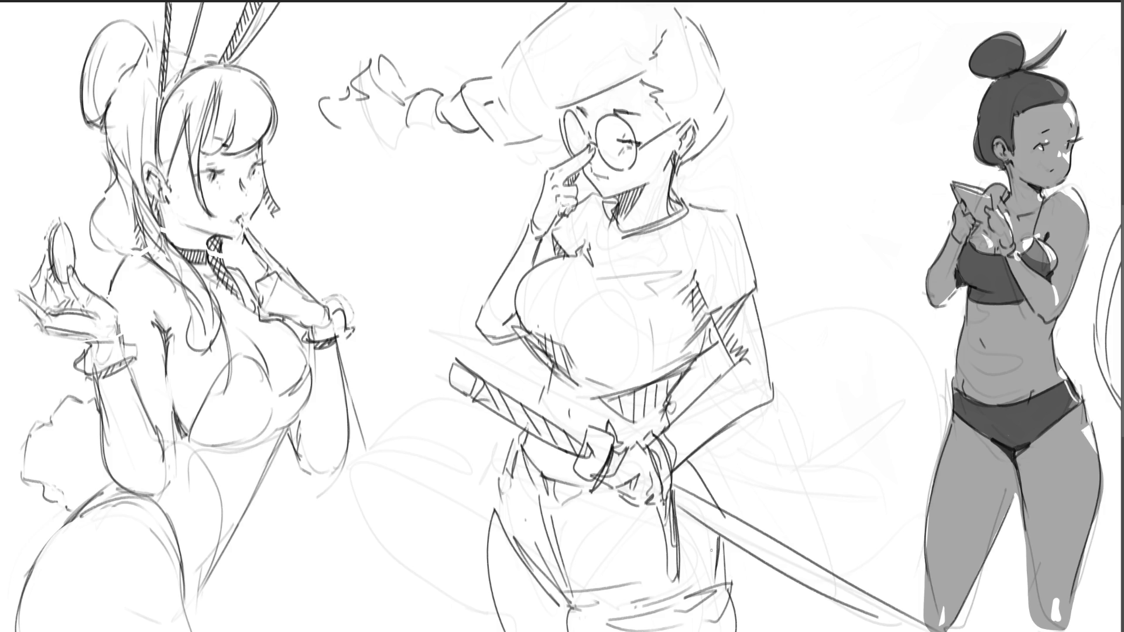
{"action": "left_click_drag", "start_coordinate": [459, 391], "coordinate": [460, 519]}
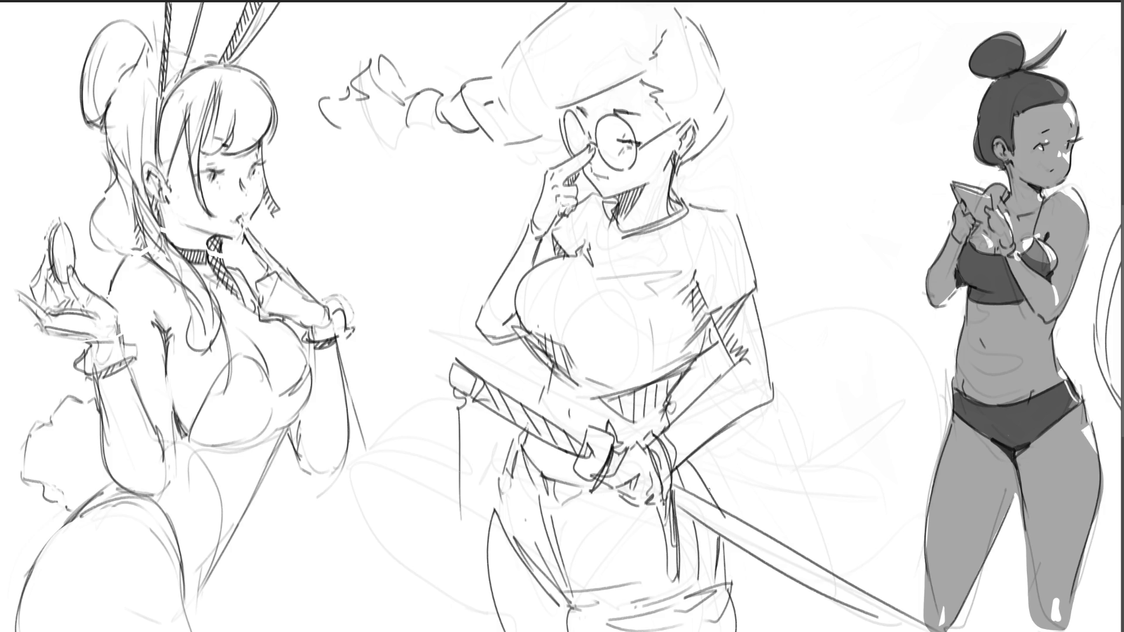
{"action": "left_click_drag", "start_coordinate": [704, 476], "coordinate": [718, 510]}
{"action": "key", "text": "ctrl+0"}
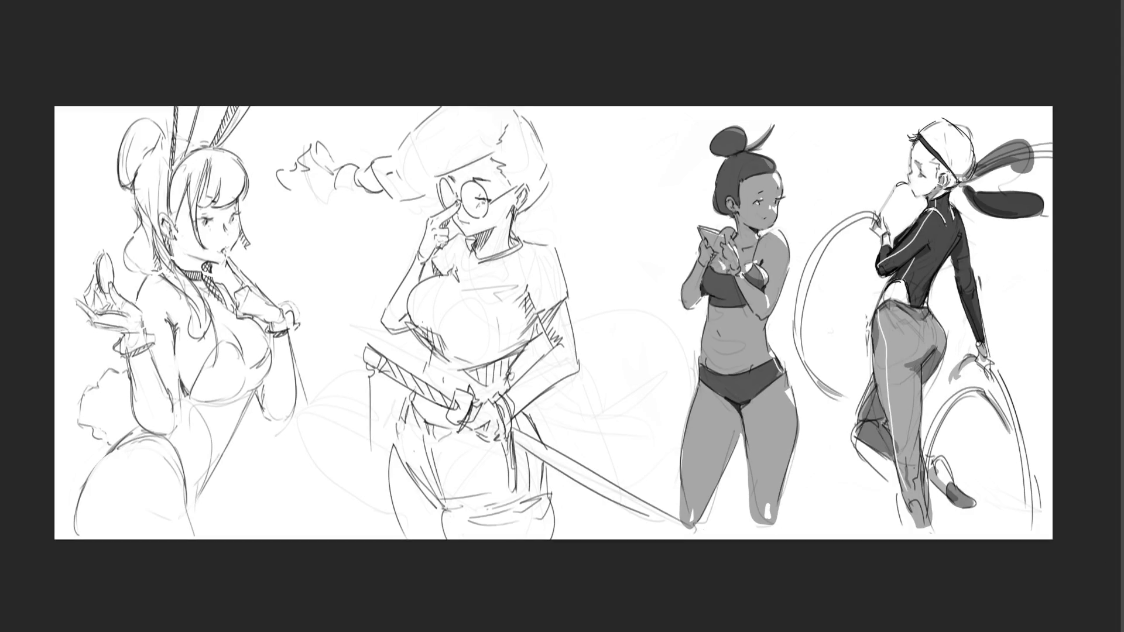
Zoom out further to view the whole sheet, then zoom back in
{"action": "key", "text": "ctrl+minus"}
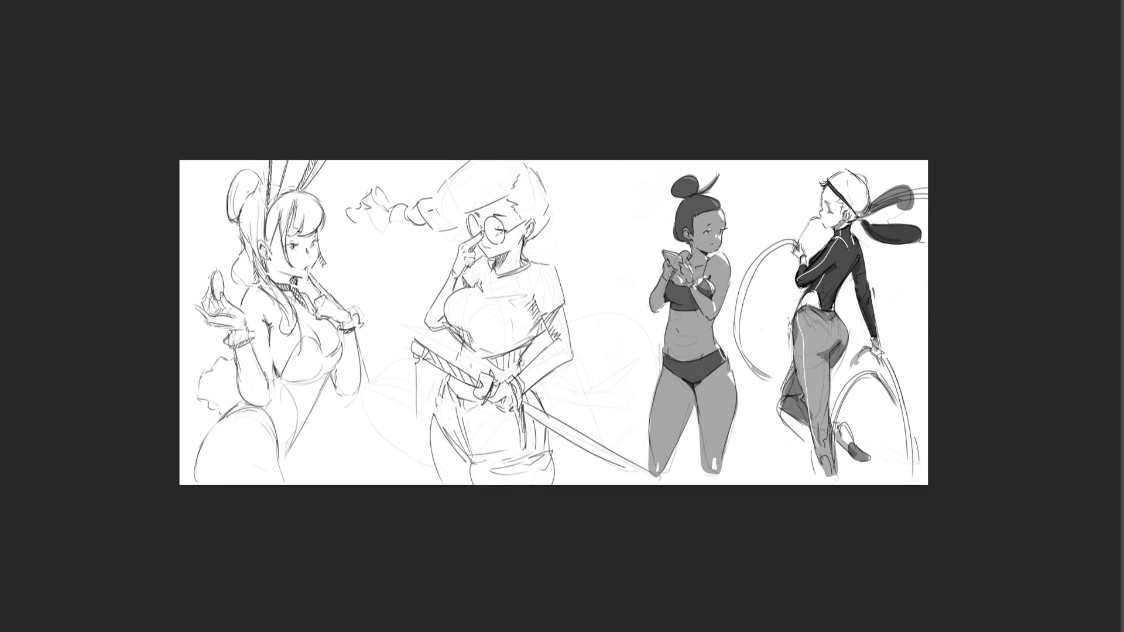
{"action": "key", "text": "ctrl+plus"}
{"action": "key", "text": "ctrl+plus"}
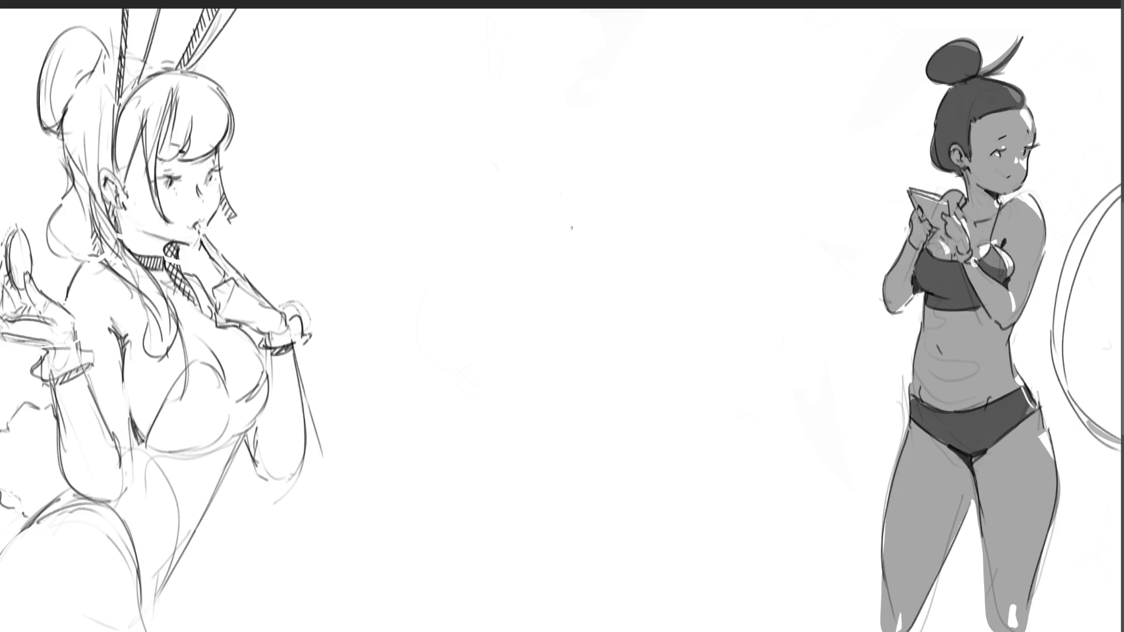
Draw an egg-shaped head with face guides, an eye, jaw marks and an ear
{"action": "mouse_move", "coordinate": [576, 191]}
{"action": "left_mouse_down"}
{"action": "mouse_move", "coordinate": [592, 260]}
{"action": "mouse_move", "coordinate": [593, 165]}
{"action": "mouse_move", "coordinate": [610, 139]}
{"action": "mouse_move", "coordinate": [663, 216]}
{"action": "mouse_move", "coordinate": [604, 290]}
{"action": "mouse_move", "coordinate": [671, 249]}
{"action": "mouse_move", "coordinate": [660, 258]}
{"action": "mouse_move", "coordinate": [670, 209]}
{"action": "left_mouse_up"}
{"action": "mouse_move", "coordinate": [577, 208]}
{"action": "left_mouse_down"}
{"action": "mouse_move", "coordinate": [590, 227]}
{"action": "mouse_move", "coordinate": [645, 230]}
{"action": "mouse_move", "coordinate": [601, 258]}
{"action": "mouse_move", "coordinate": [587, 212]}
{"action": "mouse_move", "coordinate": [635, 229]}
{"action": "left_mouse_up"}
{"action": "left_click_drag", "start_coordinate": [605, 273], "coordinate": [629, 261]}
{"action": "left_click_drag", "start_coordinate": [697, 199], "coordinate": [681, 231]}
{"action": "mouse_move", "coordinate": [573, 162]}
{"action": "left_mouse_down"}
{"action": "mouse_move", "coordinate": [604, 130]}
{"action": "mouse_move", "coordinate": [591, 189]}
{"action": "left_mouse_up"}
Sketch hair on the new head, plus the back of the head, jaw, neck and face side
{"action": "left_click_drag", "start_coordinate": [611, 146], "coordinate": [630, 216]}
{"action": "left_click_drag", "start_coordinate": [669, 155], "coordinate": [670, 213]}
{"action": "left_click_drag", "start_coordinate": [585, 129], "coordinate": [616, 94]}
{"action": "left_click_drag", "start_coordinate": [634, 87], "coordinate": [682, 176]}
{"action": "mouse_move", "coordinate": [674, 99]}
{"action": "left_mouse_down"}
{"action": "mouse_move", "coordinate": [707, 185]}
{"action": "mouse_move", "coordinate": [668, 216]}
{"action": "left_mouse_up"}
{"action": "left_click_drag", "start_coordinate": [592, 117], "coordinate": [570, 202]}
{"action": "left_click_drag", "start_coordinate": [594, 245], "coordinate": [609, 264]}
{"action": "left_click_drag", "start_coordinate": [698, 199], "coordinate": [681, 240]}
{"action": "left_click_drag", "start_coordinate": [681, 238], "coordinate": [616, 304]}
{"action": "left_click_drag", "start_coordinate": [565, 191], "coordinate": [615, 287]}
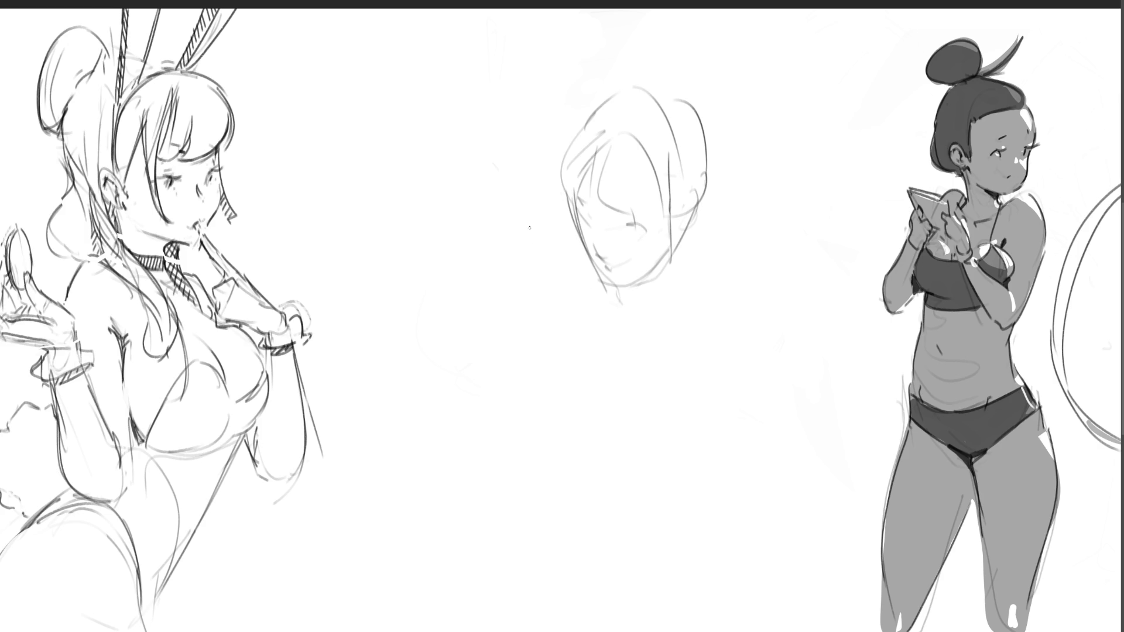
Sketch a wide brim around the head and rough neck and body lines below
{"action": "mouse_move", "coordinate": [607, 94]}
{"action": "left_mouse_down"}
{"action": "mouse_move", "coordinate": [602, 289]}
{"action": "mouse_move", "coordinate": [669, 273]}
{"action": "left_mouse_up"}
{"action": "mouse_move", "coordinate": [704, 205]}
{"action": "left_mouse_down"}
{"action": "mouse_move", "coordinate": [729, 196]}
{"action": "mouse_move", "coordinate": [694, 274]}
{"action": "left_mouse_up"}
{"action": "left_click_drag", "start_coordinate": [539, 214], "coordinate": [664, 296]}
{"action": "left_click_drag", "start_coordinate": [711, 202], "coordinate": [673, 323]}
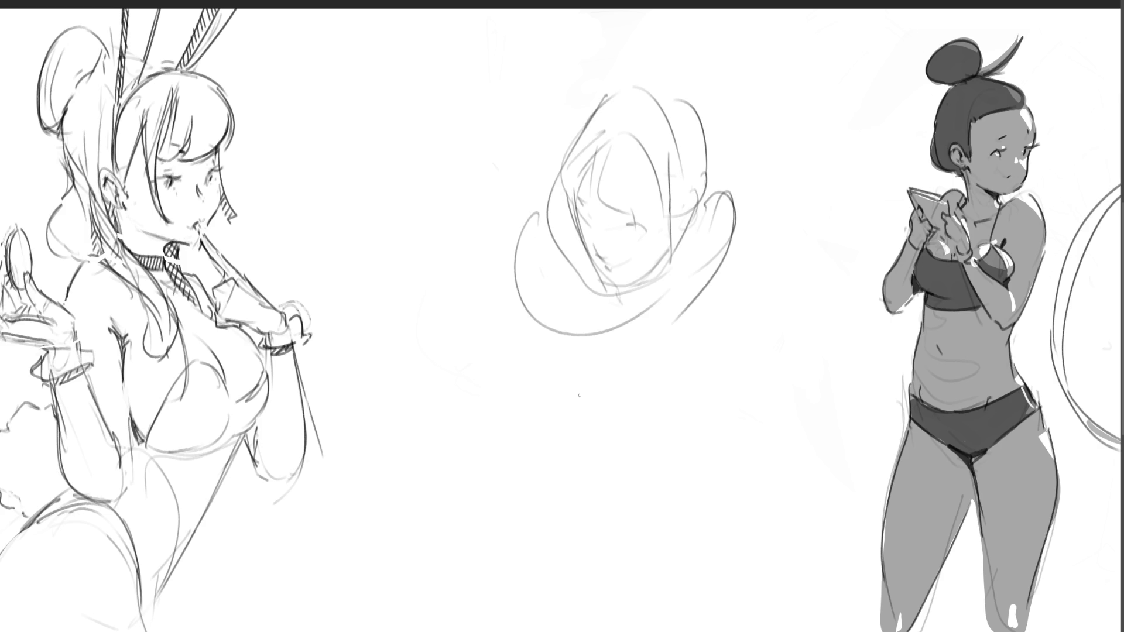
{"action": "mouse_move", "coordinate": [509, 238]}
{"action": "left_mouse_down"}
{"action": "mouse_move", "coordinate": [586, 335]}
{"action": "mouse_move", "coordinate": [568, 412]}
{"action": "left_mouse_up"}
{"action": "left_click_drag", "start_coordinate": [525, 338], "coordinate": [572, 499]}
{"action": "mouse_move", "coordinate": [587, 338]}
{"action": "left_mouse_down"}
{"action": "mouse_move", "coordinate": [564, 486]}
{"action": "mouse_move", "coordinate": [694, 298]}
{"action": "left_mouse_up"}
{"action": "mouse_move", "coordinate": [593, 455]}
{"action": "left_mouse_down"}
{"action": "mouse_move", "coordinate": [623, 403]}
{"action": "mouse_move", "coordinate": [641, 337]}
{"action": "left_mouse_up"}
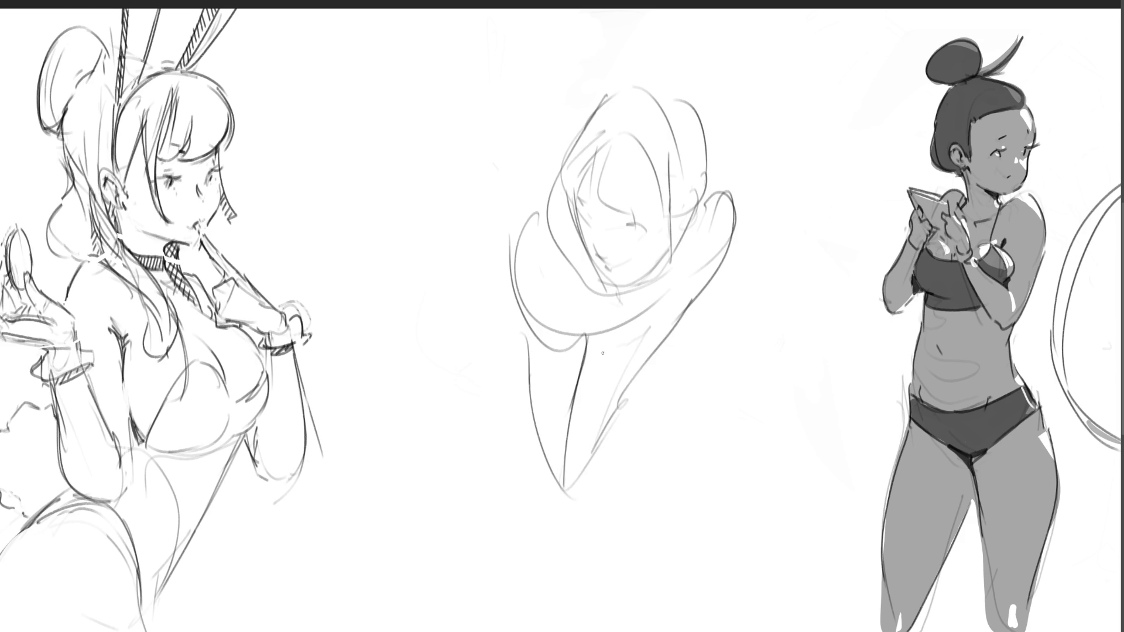
Sweep long flowing curves left of and below the head, then fade the rough to pale grey
{"action": "mouse_move", "coordinate": [551, 361]}
{"action": "left_mouse_down"}
{"action": "mouse_move", "coordinate": [424, 283]}
{"action": "mouse_move", "coordinate": [468, 279]}
{"action": "left_mouse_up"}
{"action": "mouse_move", "coordinate": [409, 258]}
{"action": "left_mouse_down"}
{"action": "mouse_move", "coordinate": [410, 193]}
{"action": "mouse_move", "coordinate": [506, 184]}
{"action": "left_mouse_up"}
{"action": "mouse_move", "coordinate": [506, 184]}
{"action": "left_mouse_down"}
{"action": "mouse_move", "coordinate": [427, 171]}
{"action": "mouse_move", "coordinate": [373, 355]}
{"action": "left_mouse_up"}
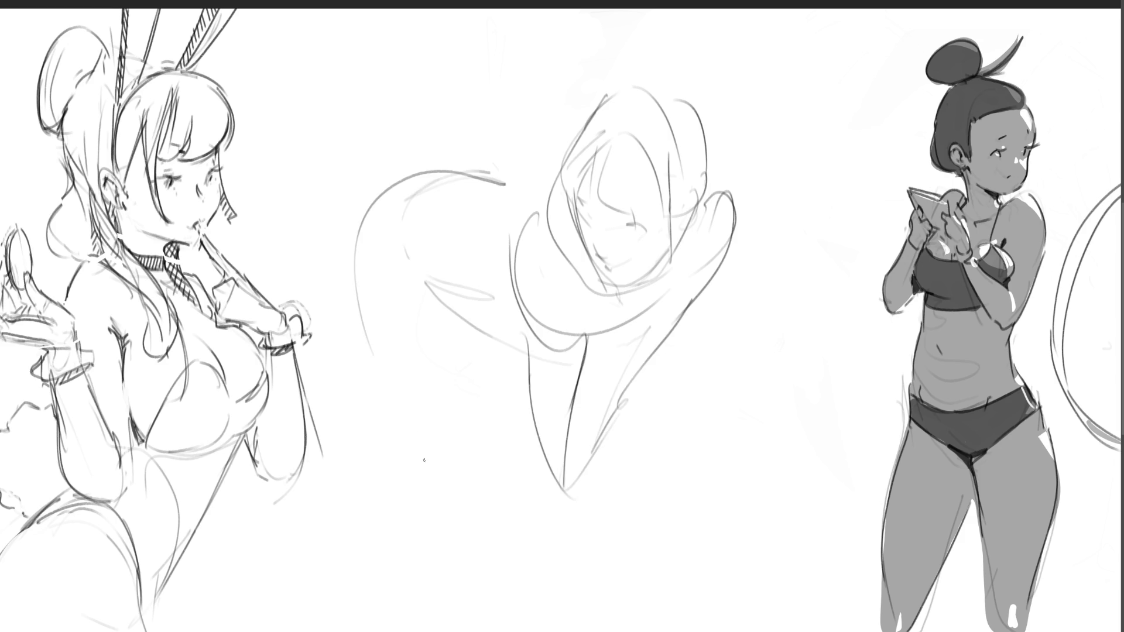
{"action": "left_click_drag", "start_coordinate": [340, 214], "coordinate": [394, 420]}
{"action": "mouse_move", "coordinate": [415, 160]}
{"action": "left_mouse_down"}
{"action": "mouse_move", "coordinate": [337, 263]}
{"action": "mouse_move", "coordinate": [476, 477]}
{"action": "left_mouse_up"}
{"action": "mouse_move", "coordinate": [385, 399]}
{"action": "left_mouse_down"}
{"action": "mouse_move", "coordinate": [527, 477]}
{"action": "mouse_move", "coordinate": [518, 530]}
{"action": "mouse_move", "coordinate": [471, 454]}
{"action": "left_mouse_up"}
{"action": "left_click_drag", "start_coordinate": [492, 518], "coordinate": [544, 626]}
{"action": "left_click_drag", "start_coordinate": [598, 472], "coordinate": [621, 579]}
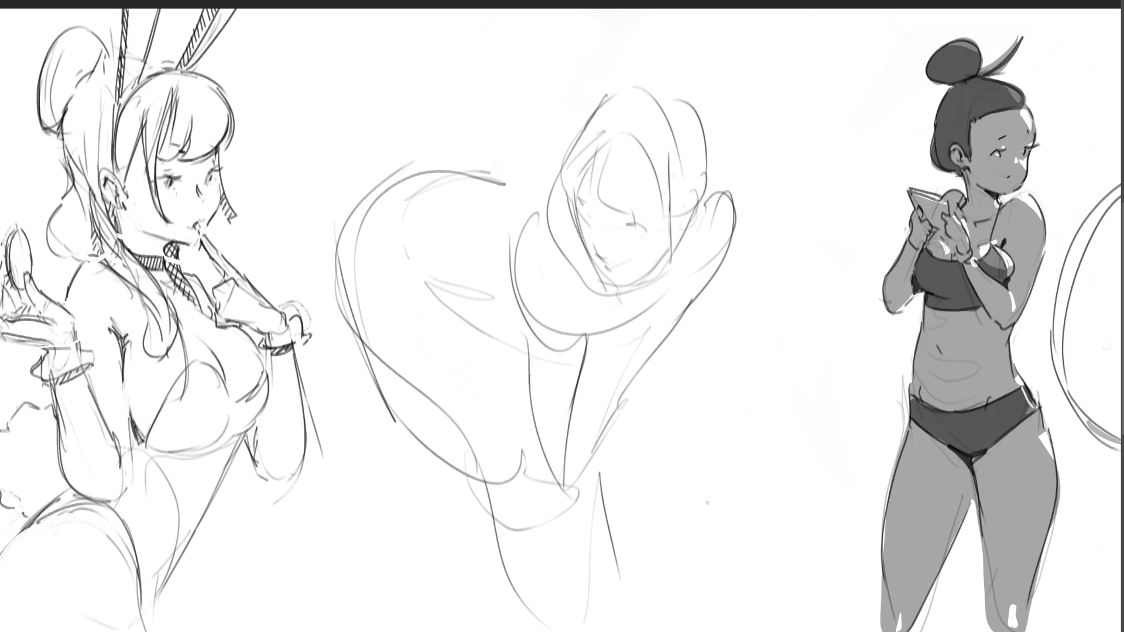
{"action": "mouse_move", "coordinate": [728, 477]}
{"action": "left_mouse_down"}
{"action": "mouse_move", "coordinate": [527, 539]}
{"action": "mouse_move", "coordinate": [432, 239]}
{"action": "mouse_move", "coordinate": [468, 351]}
{"action": "left_mouse_up"}
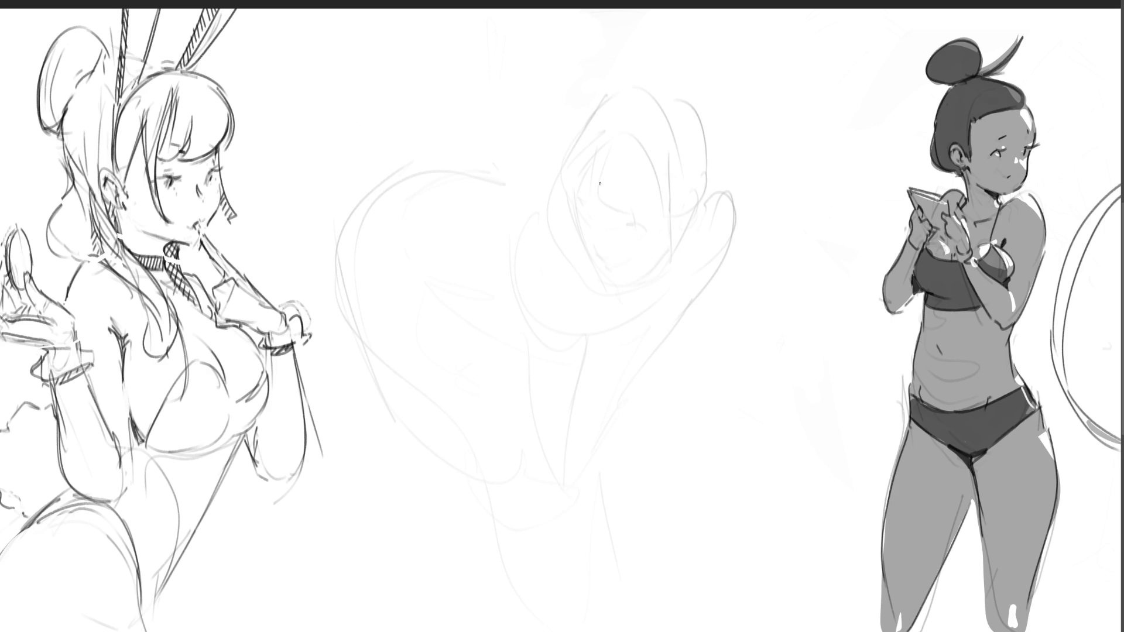
Draw the centre figure's darker face lines, eyes with lashes, left cheek and nose
{"action": "mouse_move", "coordinate": [605, 153]}
{"action": "left_mouse_down"}
{"action": "mouse_move", "coordinate": [592, 209]}
{"action": "mouse_move", "coordinate": [643, 218]}
{"action": "left_mouse_up"}
{"action": "left_click_drag", "start_coordinate": [649, 167], "coordinate": [676, 315]}
{"action": "left_click_drag", "start_coordinate": [675, 153], "coordinate": [674, 393]}
{"action": "left_click_drag", "start_coordinate": [669, 329], "coordinate": [686, 442]}
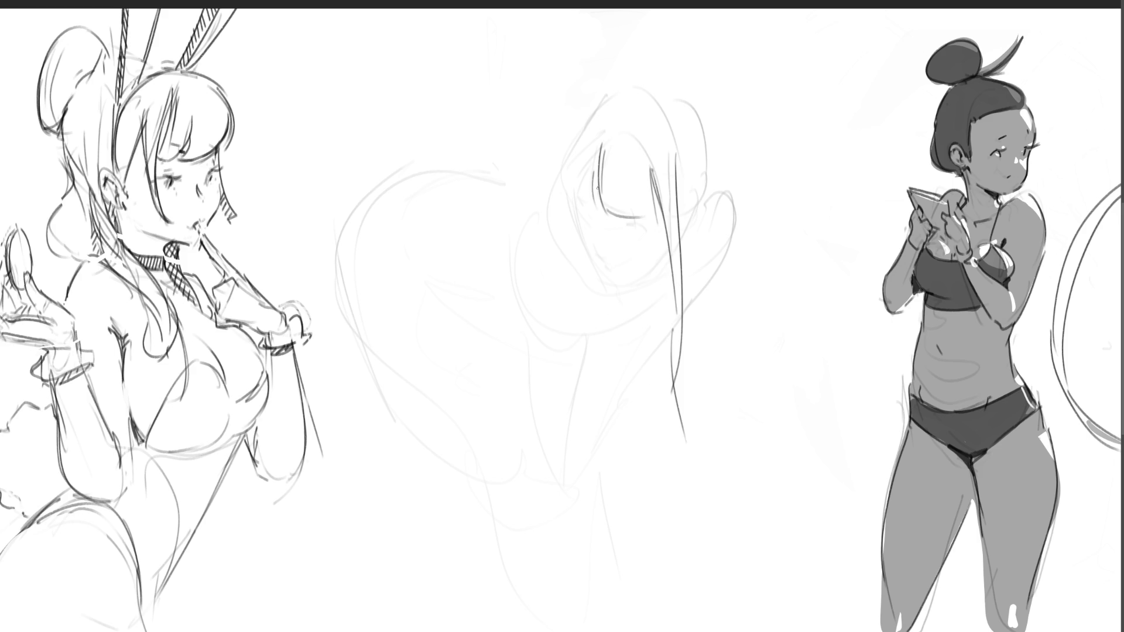
{"action": "left_click_drag", "start_coordinate": [577, 208], "coordinate": [645, 235]}
{"action": "mouse_move", "coordinate": [574, 223]}
{"action": "left_mouse_down"}
{"action": "mouse_move", "coordinate": [603, 278]}
{"action": "mouse_move", "coordinate": [646, 268]}
{"action": "mouse_move", "coordinate": [676, 244]}
{"action": "left_mouse_up"}
{"action": "left_click_drag", "start_coordinate": [596, 230], "coordinate": [598, 250]}
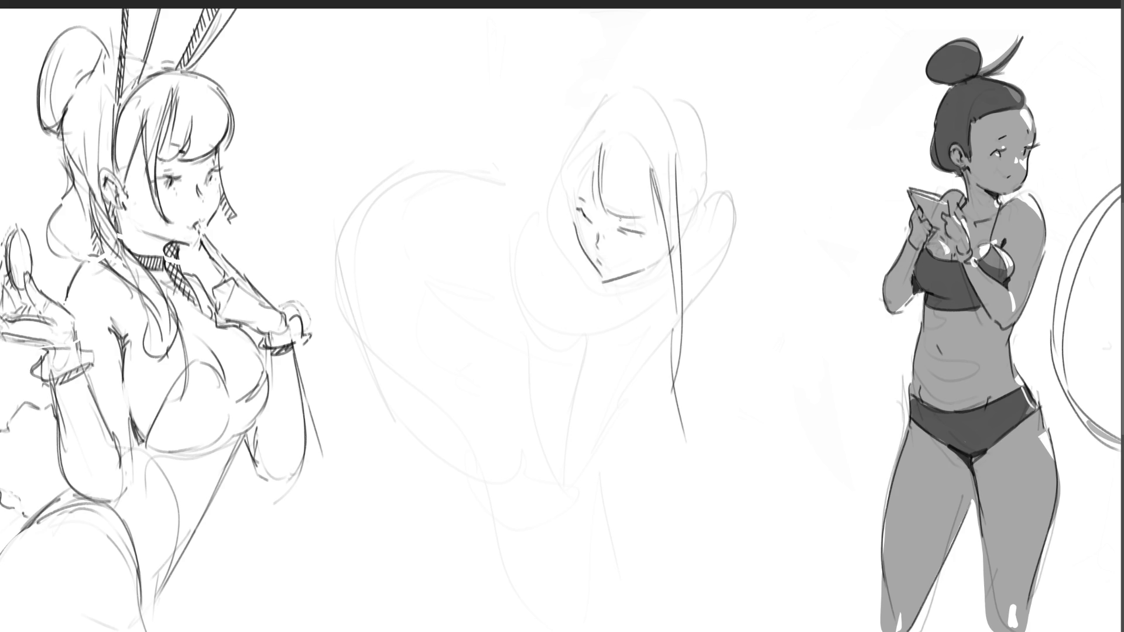
{"action": "left_click_drag", "start_coordinate": [619, 227], "coordinate": [650, 236]}
{"action": "left_click_drag", "start_coordinate": [582, 195], "coordinate": [632, 209]}
Sketch hair strands across the top and left of the head, plus an ear and side strands
{"action": "left_click_drag", "start_coordinate": [596, 114], "coordinate": [561, 195]}
{"action": "left_click_drag", "start_coordinate": [598, 136], "coordinate": [576, 176]}
{"action": "left_click_drag", "start_coordinate": [607, 97], "coordinate": [574, 136]}
{"action": "mouse_move", "coordinate": [647, 105]}
{"action": "left_mouse_down"}
{"action": "mouse_move", "coordinate": [663, 136]}
{"action": "mouse_move", "coordinate": [634, 126]}
{"action": "left_mouse_up"}
{"action": "left_click_drag", "start_coordinate": [639, 85], "coordinate": [685, 110]}
{"action": "mouse_move", "coordinate": [662, 85]}
{"action": "left_mouse_down"}
{"action": "mouse_move", "coordinate": [705, 145]}
{"action": "mouse_move", "coordinate": [707, 174]}
{"action": "mouse_move", "coordinate": [681, 234]}
{"action": "mouse_move", "coordinate": [690, 223]}
{"action": "left_mouse_up"}
{"action": "left_click_drag", "start_coordinate": [716, 126], "coordinate": [717, 179]}
{"action": "left_click_drag", "start_coordinate": [719, 155], "coordinate": [710, 197]}
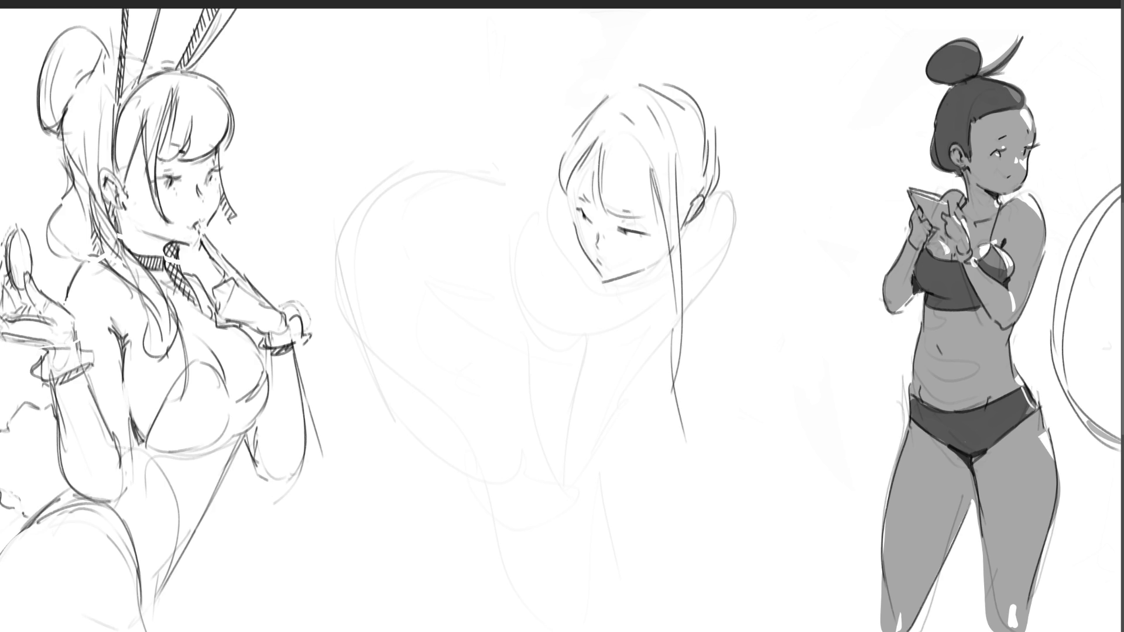
Strengthen the jaw line and sketch flowing hair, undoing the bad strokes and the old curve
{"action": "left_click_drag", "start_coordinate": [626, 280], "coordinate": [666, 259]}
{"action": "left_click_drag", "start_coordinate": [638, 280], "coordinate": [651, 272]}
{"action": "mouse_move", "coordinate": [563, 182]}
{"action": "left_mouse_down"}
{"action": "mouse_move", "coordinate": [488, 255]}
{"action": "mouse_move", "coordinate": [552, 299]}
{"action": "left_mouse_up"}
{"action": "left_click_drag", "start_coordinate": [575, 225], "coordinate": [511, 283]}
{"action": "left_click_drag", "start_coordinate": [598, 230], "coordinate": [593, 388]}
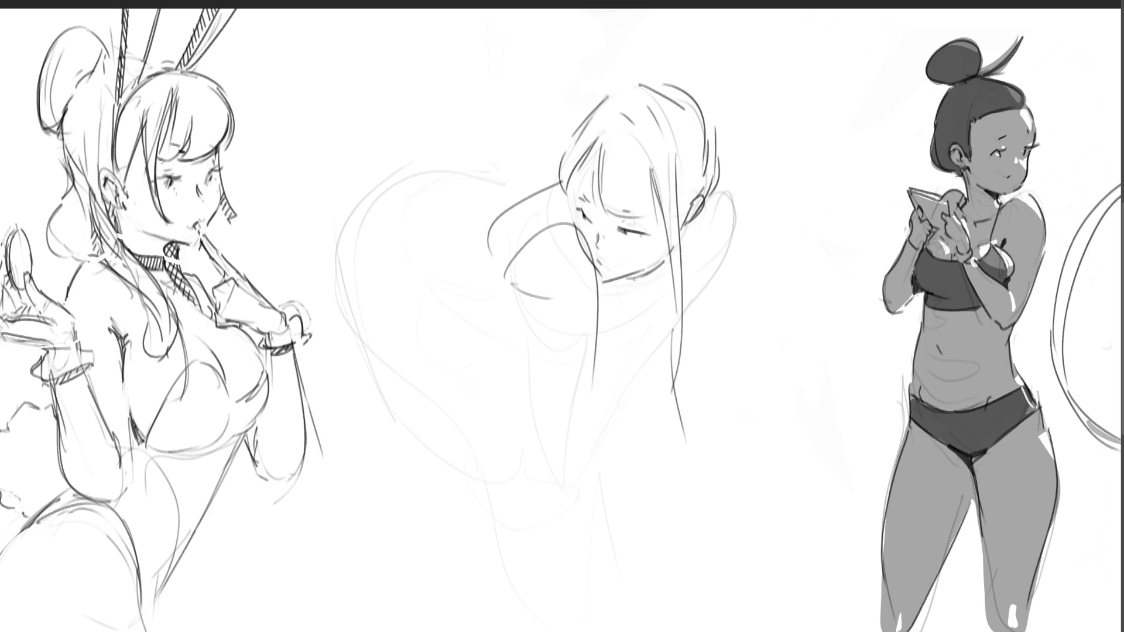
{"action": "key", "text": "ctrl+z"}
{"action": "key", "text": "ctrl+z"}
{"action": "key", "text": "ctrl+z"}
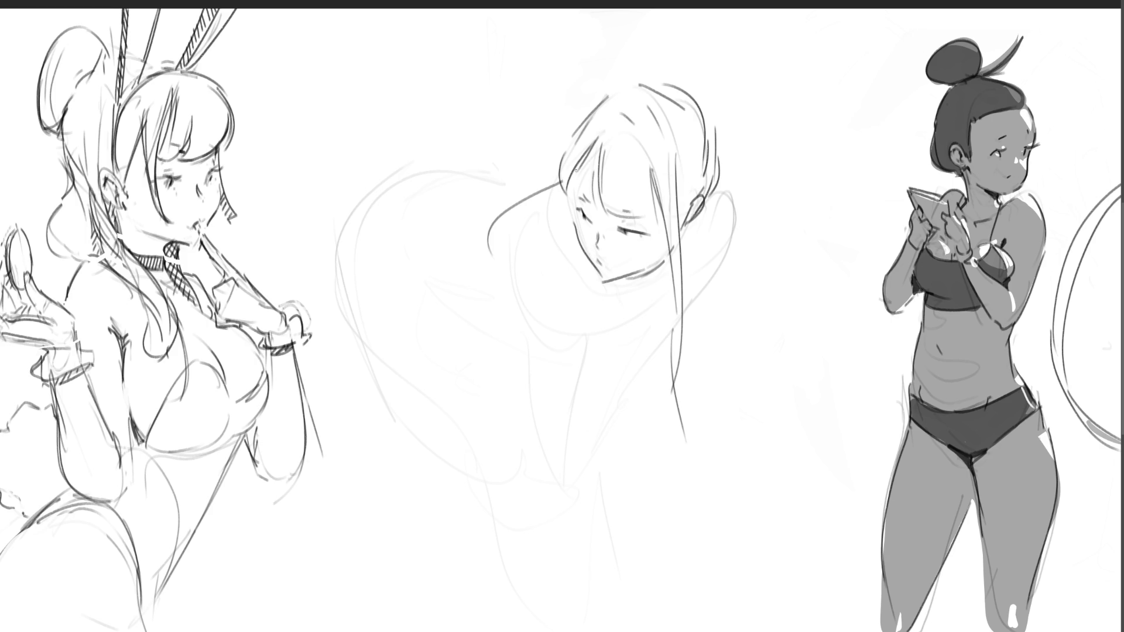
{"action": "key", "text": "ctrl+z"}
Draw a looping hair strand and long hair strokes to the left, undoing the last two curves
{"action": "mouse_move", "coordinate": [550, 184]}
{"action": "left_mouse_down"}
{"action": "mouse_move", "coordinate": [508, 189]}
{"action": "mouse_move", "coordinate": [327, 275]}
{"action": "mouse_move", "coordinate": [489, 425]}
{"action": "mouse_move", "coordinate": [473, 436]}
{"action": "left_mouse_up"}
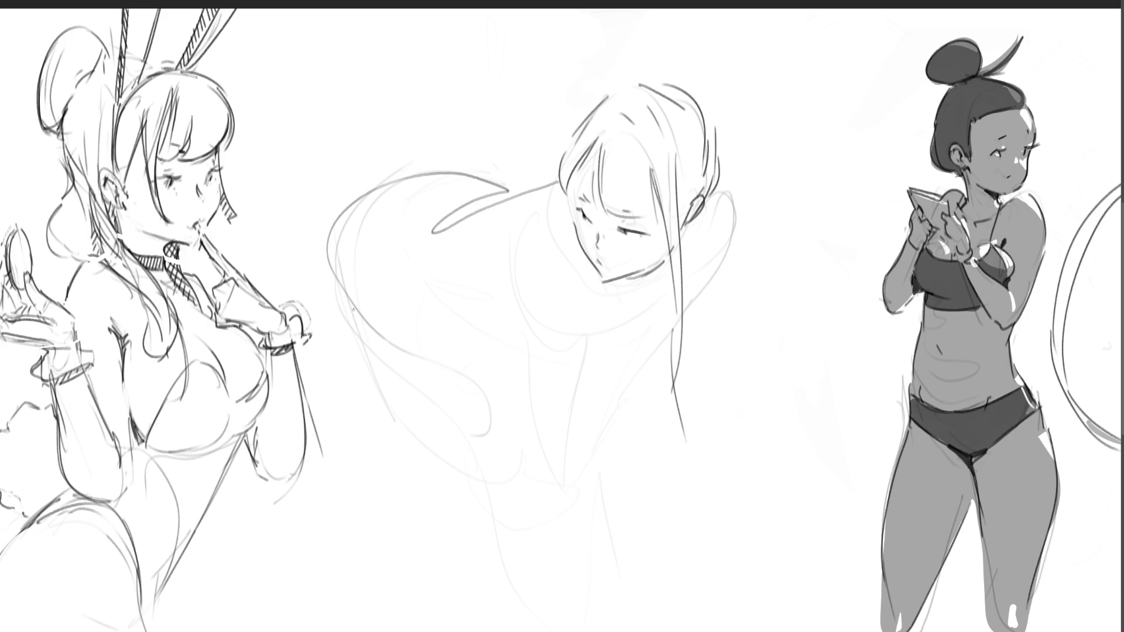
{"action": "left_click_drag", "start_coordinate": [331, 219], "coordinate": [333, 351]}
{"action": "mouse_move", "coordinate": [332, 272]}
{"action": "left_mouse_down"}
{"action": "mouse_move", "coordinate": [385, 317]}
{"action": "mouse_move", "coordinate": [415, 319]}
{"action": "left_mouse_up"}
{"action": "mouse_move", "coordinate": [319, 290]}
{"action": "left_mouse_down"}
{"action": "mouse_move", "coordinate": [318, 259]}
{"action": "mouse_move", "coordinate": [328, 357]}
{"action": "mouse_move", "coordinate": [366, 387]}
{"action": "mouse_move", "coordinate": [460, 405]}
{"action": "left_mouse_up"}
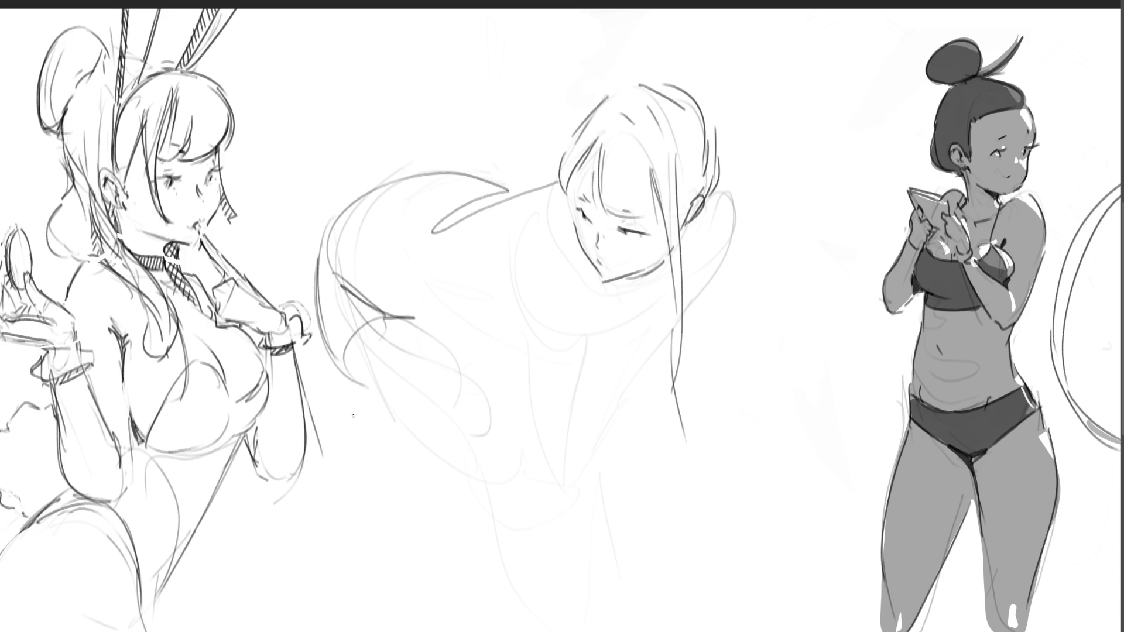
{"action": "left_click_drag", "start_coordinate": [321, 346], "coordinate": [436, 492]}
{"action": "mouse_move", "coordinate": [362, 386]}
{"action": "left_mouse_down"}
{"action": "mouse_move", "coordinate": [477, 360]}
{"action": "mouse_move", "coordinate": [535, 492]}
{"action": "left_mouse_up"}
{"action": "key", "text": "ctrl+z"}
{"action": "key", "text": "ctrl+z"}
Sketch the back, body and chin curves, then erase most of the centre sketch
{"action": "mouse_move", "coordinate": [465, 312]}
{"action": "left_mouse_down"}
{"action": "mouse_move", "coordinate": [453, 216]}
{"action": "mouse_move", "coordinate": [539, 329]}
{"action": "mouse_move", "coordinate": [662, 283]}
{"action": "left_mouse_up"}
{"action": "left_click_drag", "start_coordinate": [607, 361], "coordinate": [715, 235]}
{"action": "left_click_drag", "start_coordinate": [641, 343], "coordinate": [722, 219]}
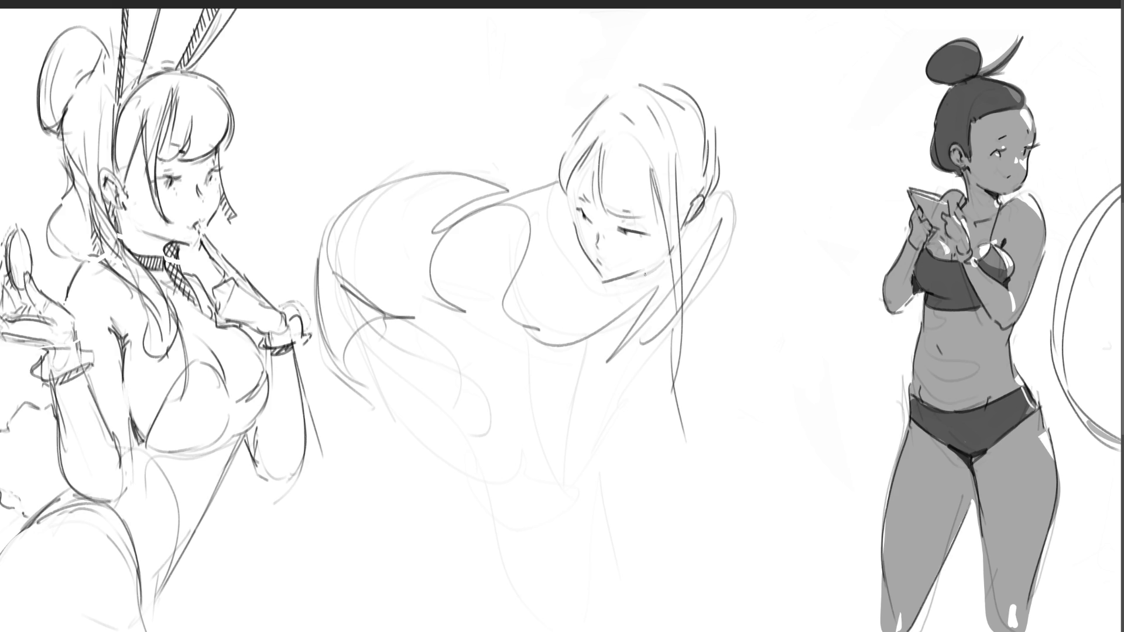
{"action": "left_click_drag", "start_coordinate": [590, 253], "coordinate": [658, 291]}
{"action": "left_click_drag", "start_coordinate": [692, 237], "coordinate": [603, 367]}
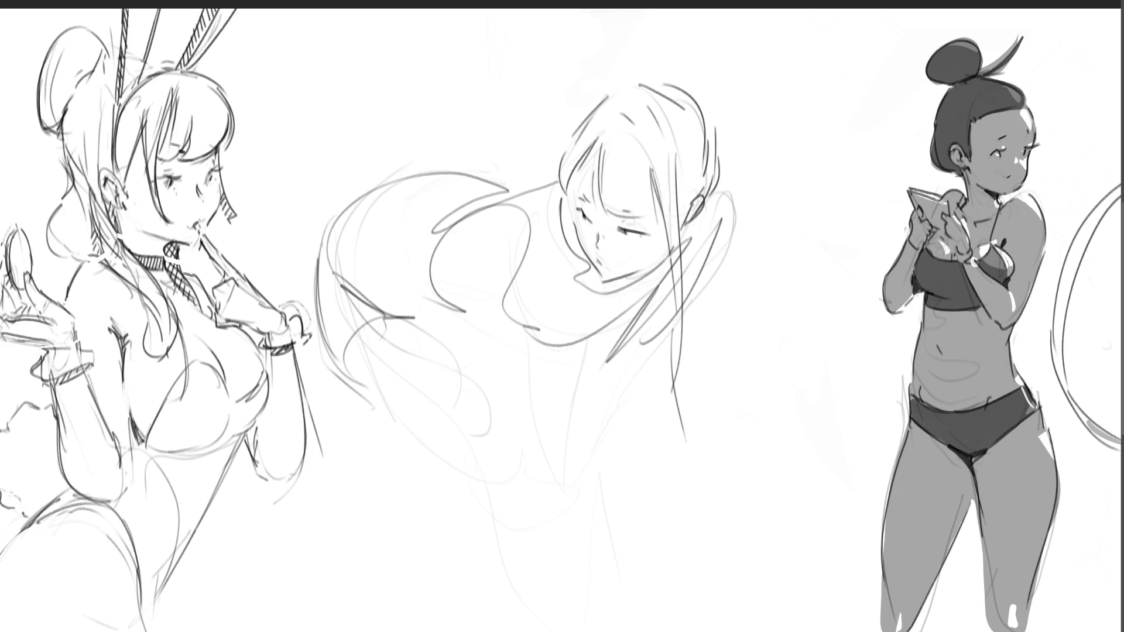
{"action": "mouse_move", "coordinate": [679, 439]}
{"action": "left_mouse_down"}
{"action": "mouse_move", "coordinate": [615, 246]}
{"action": "mouse_move", "coordinate": [464, 326]}
{"action": "mouse_move", "coordinate": [657, 314]}
{"action": "left_mouse_up"}
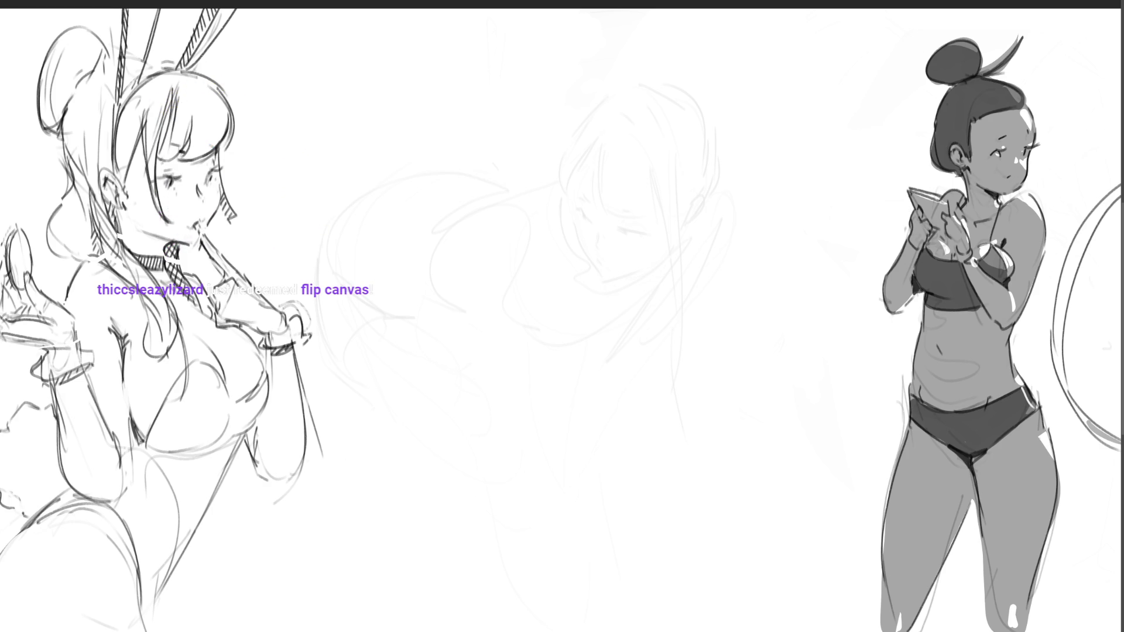
Flip the canvas horizontally with H, pan right, and toggle the bunny girl sketch to compare
{"action": "key", "text": "h"}
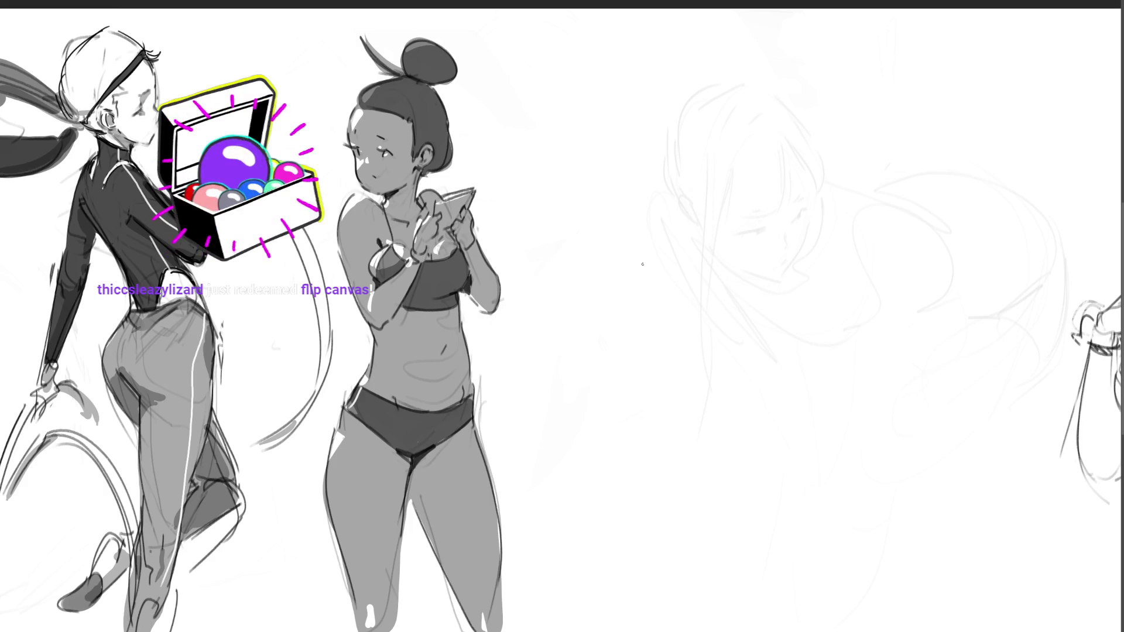
{"action": "scroll", "coordinate": [562, 316], "scroll_direction": "right", "scroll_amount": 5}
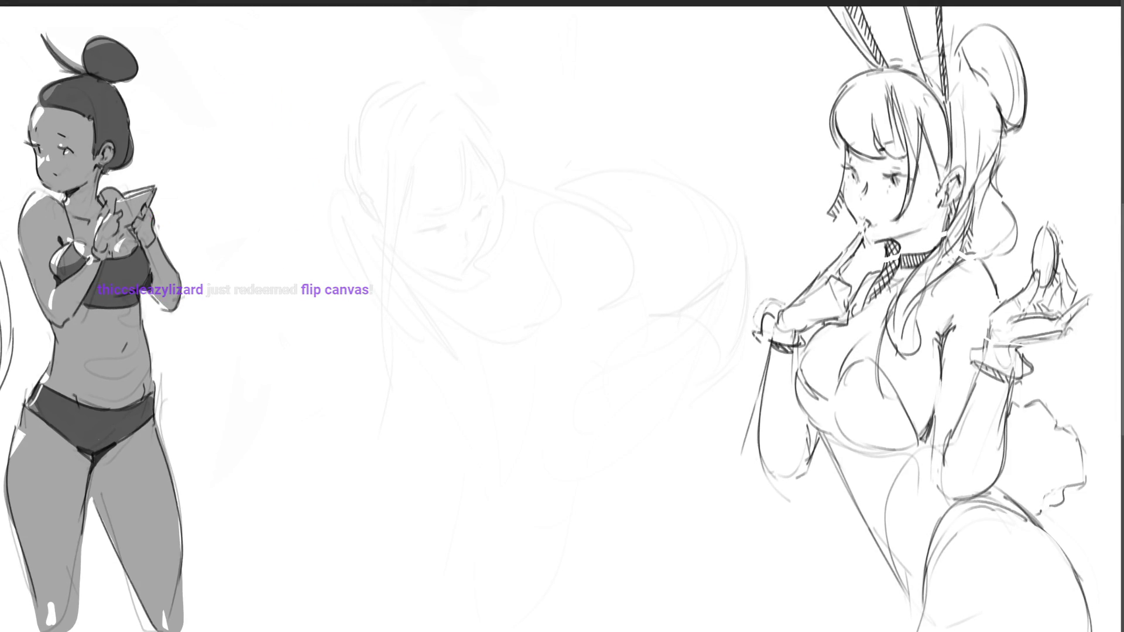
{"action": "key", "text": "ctrl+z"}
{"action": "key", "text": "ctrl+shift+z"}
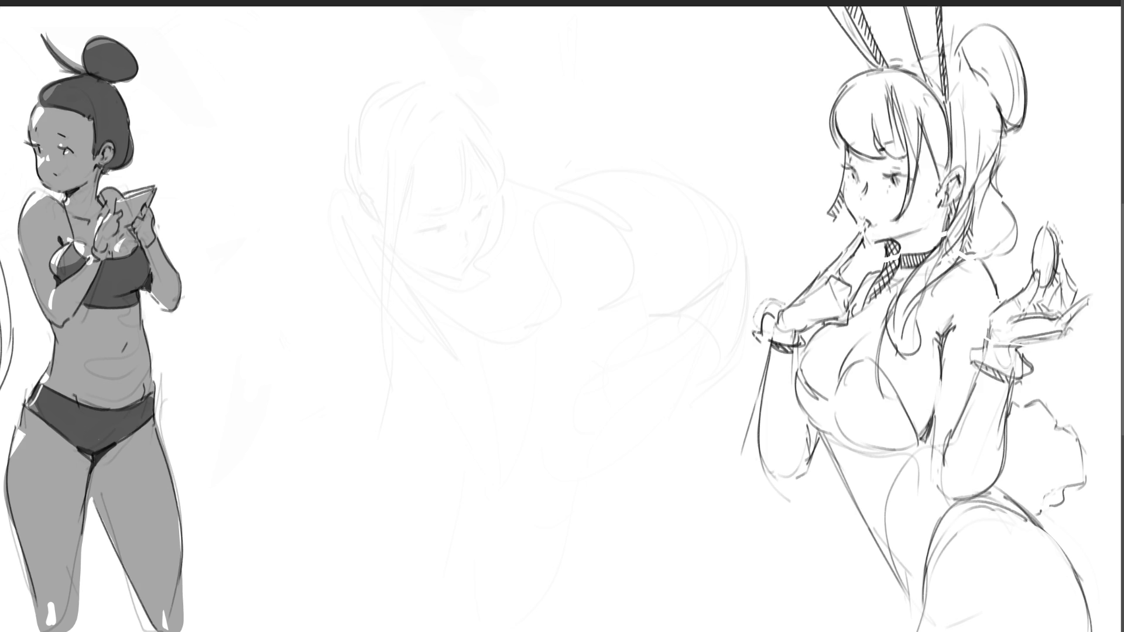
Begin selecting the bunny girl's head, bun and arm, and touch up her collar, tail and leg outlines
{"action": "mouse_move", "coordinate": [828, 8]}
{"action": "left_mouse_down"}
{"action": "mouse_move", "coordinate": [888, 80]}
{"action": "mouse_move", "coordinate": [854, 7]}
{"action": "mouse_move", "coordinate": [954, 114]}
{"action": "mouse_move", "coordinate": [939, 5]}
{"action": "left_mouse_up"}
{"action": "mouse_move", "coordinate": [903, 56]}
{"action": "left_mouse_down"}
{"action": "mouse_move", "coordinate": [887, 71]}
{"action": "mouse_move", "coordinate": [925, 62]}
{"action": "mouse_move", "coordinate": [968, 135]}
{"action": "mouse_move", "coordinate": [940, 168]}
{"action": "left_mouse_up"}
{"action": "mouse_move", "coordinate": [960, 60]}
{"action": "left_mouse_down"}
{"action": "mouse_move", "coordinate": [989, 24]}
{"action": "mouse_move", "coordinate": [1031, 79]}
{"action": "mouse_move", "coordinate": [1002, 151]}
{"action": "mouse_move", "coordinate": [1006, 263]}
{"action": "mouse_move", "coordinate": [945, 270]}
{"action": "mouse_move", "coordinate": [900, 237]}
{"action": "mouse_move", "coordinate": [871, 246]}
{"action": "mouse_move", "coordinate": [850, 206]}
{"action": "mouse_move", "coordinate": [836, 221]}
{"action": "mouse_move", "coordinate": [860, 82]}
{"action": "mouse_move", "coordinate": [911, 66]}
{"action": "mouse_move", "coordinate": [848, 90]}
{"action": "mouse_move", "coordinate": [841, 155]}
{"action": "mouse_move", "coordinate": [843, 117]}
{"action": "mouse_move", "coordinate": [869, 75]}
{"action": "left_mouse_up"}
{"action": "mouse_move", "coordinate": [809, 343]}
{"action": "left_mouse_down"}
{"action": "mouse_move", "coordinate": [799, 389]}
{"action": "mouse_move", "coordinate": [764, 414]}
{"action": "mouse_move", "coordinate": [758, 323]}
{"action": "mouse_move", "coordinate": [795, 304]}
{"action": "mouse_move", "coordinate": [834, 255]}
{"action": "left_mouse_up"}
{"action": "left_click_drag", "start_coordinate": [878, 275], "coordinate": [860, 307]}
{"action": "left_click_drag", "start_coordinate": [1044, 405], "coordinate": [1087, 472]}
{"action": "left_click_drag", "start_coordinate": [1069, 503], "coordinate": [1041, 512]}
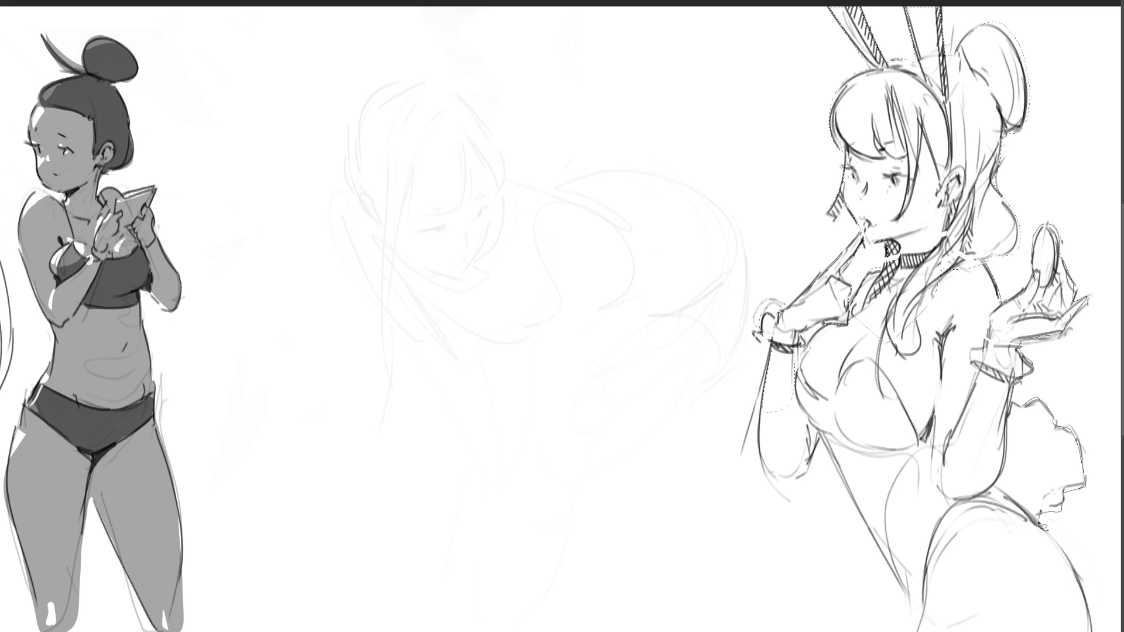
{"action": "left_click_drag", "start_coordinate": [917, 631], "coordinate": [801, 387]}
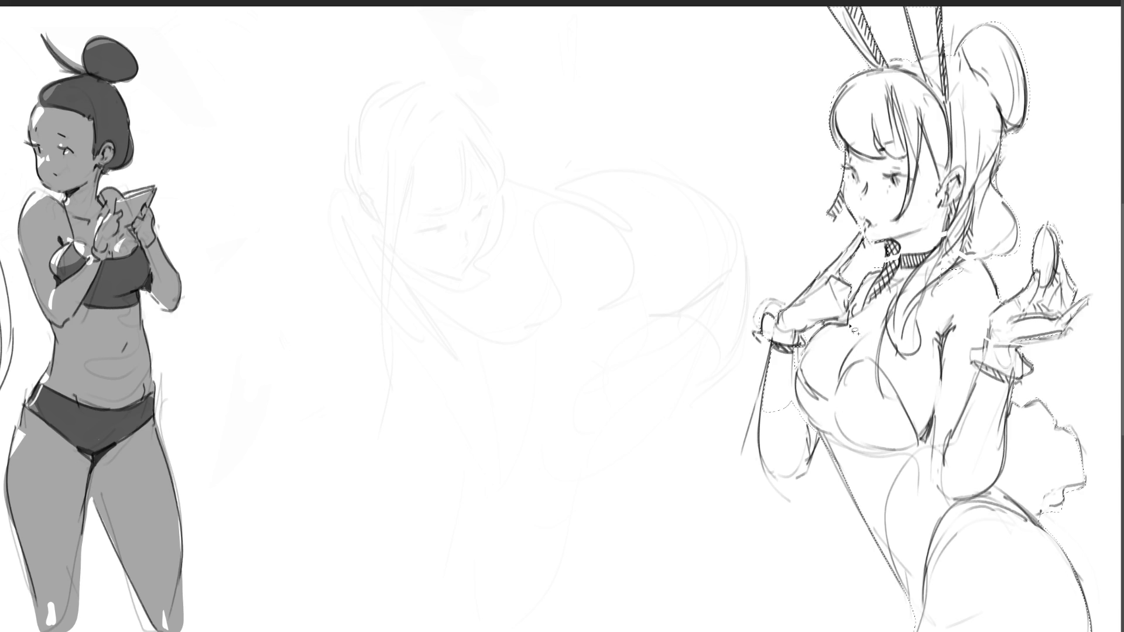
Complete the selection around the forearm, add a chest line, and fill the silhouette grey
{"action": "mouse_move", "coordinate": [765, 400]}
{"action": "left_mouse_down"}
{"action": "mouse_move", "coordinate": [765, 451]}
{"action": "mouse_move", "coordinate": [781, 486]}
{"action": "mouse_move", "coordinate": [822, 419]}
{"action": "left_mouse_up"}
{"action": "left_click_drag", "start_coordinate": [909, 262], "coordinate": [908, 311]}
{"action": "left_click_drag", "start_coordinate": [915, 250], "coordinate": [995, 88]}
{"action": "mouse_move", "coordinate": [913, 176]}
{"action": "left_mouse_down"}
{"action": "mouse_move", "coordinate": [778, 333]}
{"action": "mouse_move", "coordinate": [785, 304]}
{"action": "mouse_move", "coordinate": [936, 246]}
{"action": "mouse_move", "coordinate": [1022, 126]}
{"action": "mouse_move", "coordinate": [1042, 357]}
{"action": "mouse_move", "coordinate": [995, 586]}
{"action": "left_mouse_up"}
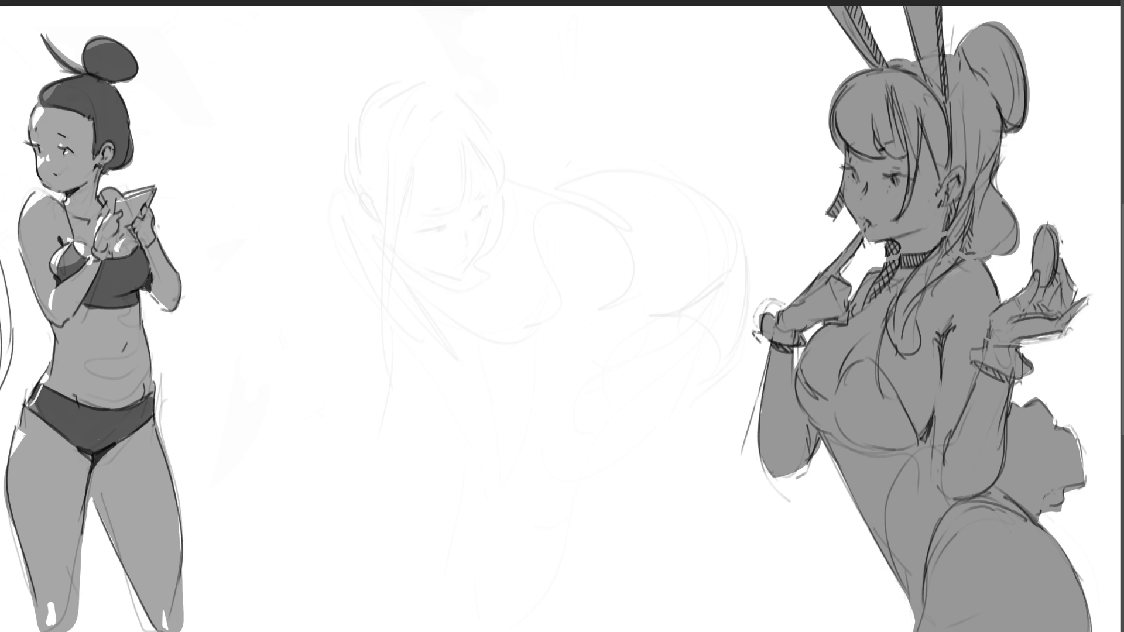
Paint the bunny girl's face, body, legs, tail, hair and ears soft pink
{"action": "mouse_move", "coordinate": [900, 188]}
{"action": "left_mouse_down"}
{"action": "mouse_move", "coordinate": [866, 141]}
{"action": "mouse_move", "coordinate": [913, 170]}
{"action": "mouse_move", "coordinate": [924, 211]}
{"action": "mouse_move", "coordinate": [900, 237]}
{"action": "mouse_move", "coordinate": [913, 276]}
{"action": "mouse_move", "coordinate": [890, 293]}
{"action": "mouse_move", "coordinate": [960, 363]}
{"action": "mouse_move", "coordinate": [991, 451]}
{"action": "mouse_move", "coordinate": [1019, 463]}
{"action": "mouse_move", "coordinate": [878, 410]}
{"action": "mouse_move", "coordinate": [819, 445]}
{"action": "mouse_move", "coordinate": [861, 307]}
{"action": "left_mouse_up"}
{"action": "mouse_move", "coordinate": [889, 468]}
{"action": "left_mouse_down"}
{"action": "mouse_move", "coordinate": [913, 562]}
{"action": "mouse_move", "coordinate": [995, 586]}
{"action": "mouse_move", "coordinate": [1071, 539]}
{"action": "mouse_move", "coordinate": [1030, 591]}
{"action": "left_mouse_up"}
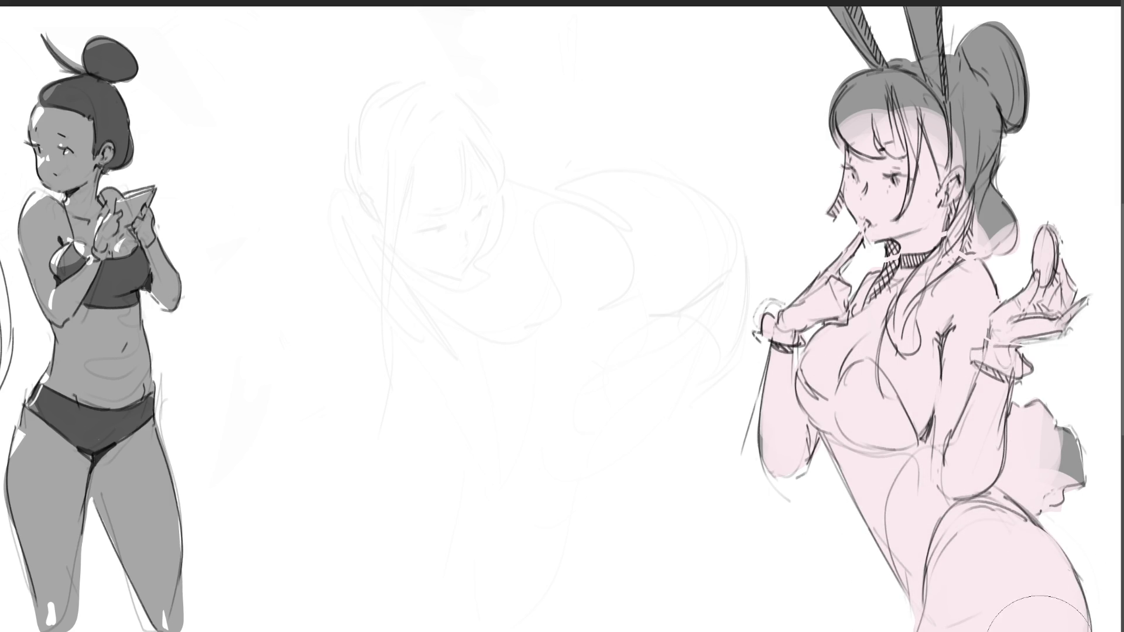
{"action": "mouse_move", "coordinate": [998, 631]}
{"action": "left_mouse_down"}
{"action": "mouse_move", "coordinate": [902, 556]}
{"action": "mouse_move", "coordinate": [869, 442]}
{"action": "mouse_move", "coordinate": [782, 281]}
{"action": "mouse_move", "coordinate": [778, 140]}
{"action": "left_mouse_up"}
{"action": "left_click_drag", "start_coordinate": [925, 29], "coordinate": [826, 41]}
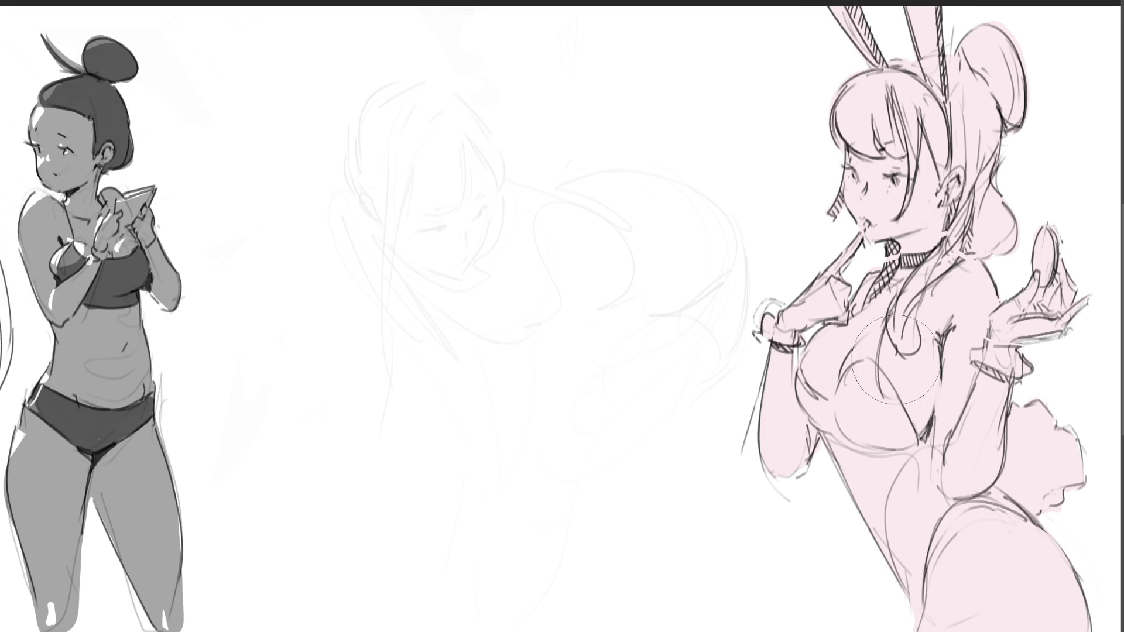
Paint the ear stripes, headband and choker black and start outlining the leotard's chest
{"action": "mouse_move", "coordinate": [848, 7]}
{"action": "left_mouse_down"}
{"action": "mouse_move", "coordinate": [878, 62]}
{"action": "mouse_move", "coordinate": [864, 32]}
{"action": "mouse_move", "coordinate": [924, 80]}
{"action": "left_mouse_up"}
{"action": "left_click_drag", "start_coordinate": [938, 12], "coordinate": [952, 85]}
{"action": "left_click_drag", "start_coordinate": [940, 10], "coordinate": [952, 97]}
{"action": "left_click_drag", "start_coordinate": [941, 8], "coordinate": [949, 166]}
{"action": "left_click_drag", "start_coordinate": [945, 103], "coordinate": [948, 157]}
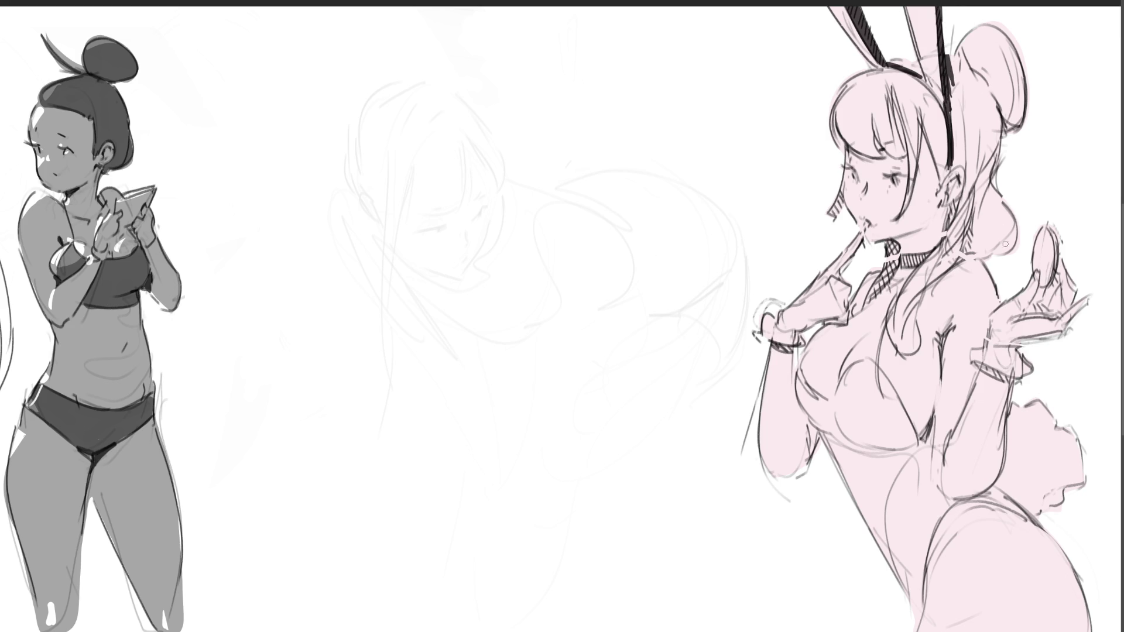
{"action": "mouse_move", "coordinate": [900, 258]}
{"action": "left_mouse_down"}
{"action": "mouse_move", "coordinate": [926, 263]}
{"action": "mouse_move", "coordinate": [907, 266]}
{"action": "left_mouse_up"}
{"action": "left_click_drag", "start_coordinate": [797, 373], "coordinate": [847, 415]}
Outline and fill the leotard black, and paint the hips and legs dark grey
{"action": "left_click_drag", "start_coordinate": [799, 379], "coordinate": [848, 431]}
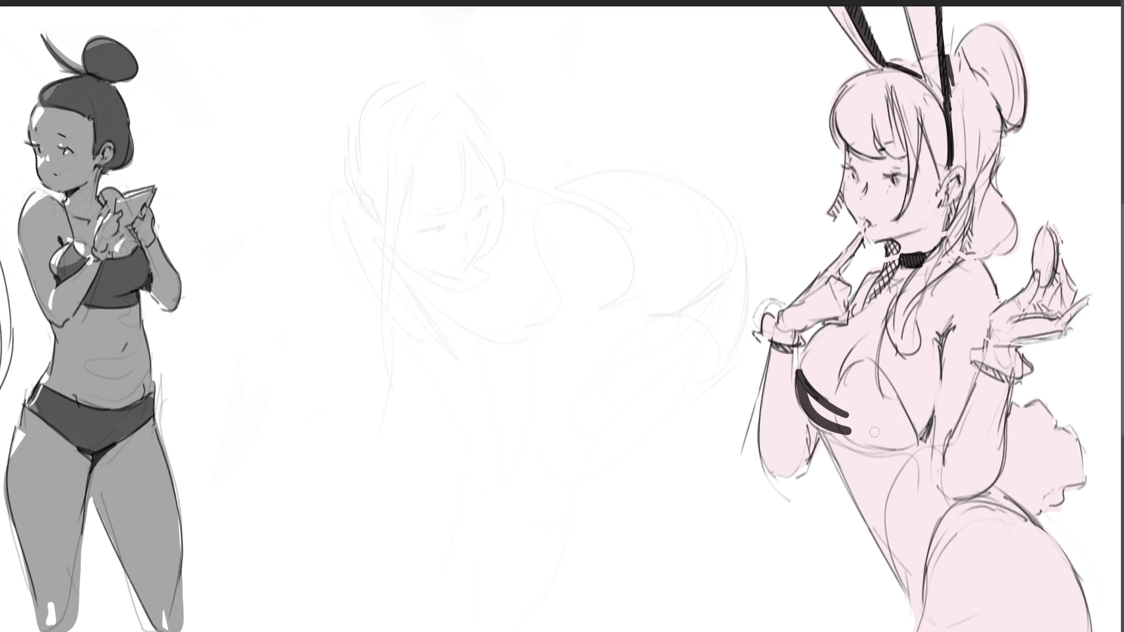
{"action": "mouse_move", "coordinate": [798, 378]}
{"action": "left_mouse_down"}
{"action": "mouse_move", "coordinate": [801, 415]}
{"action": "mouse_move", "coordinate": [844, 432]}
{"action": "mouse_move", "coordinate": [846, 387]}
{"action": "mouse_move", "coordinate": [861, 369]}
{"action": "mouse_move", "coordinate": [837, 422]}
{"action": "left_mouse_up"}
{"action": "mouse_move", "coordinate": [868, 363]}
{"action": "left_mouse_down"}
{"action": "mouse_move", "coordinate": [946, 498]}
{"action": "mouse_move", "coordinate": [1028, 507]}
{"action": "left_mouse_up"}
{"action": "mouse_move", "coordinate": [872, 377]}
{"action": "left_mouse_down"}
{"action": "mouse_move", "coordinate": [843, 428]}
{"action": "mouse_move", "coordinate": [826, 419]}
{"action": "mouse_move", "coordinate": [913, 620]}
{"action": "mouse_move", "coordinate": [937, 492]}
{"action": "mouse_move", "coordinate": [855, 392]}
{"action": "mouse_move", "coordinate": [910, 486]}
{"action": "left_mouse_up"}
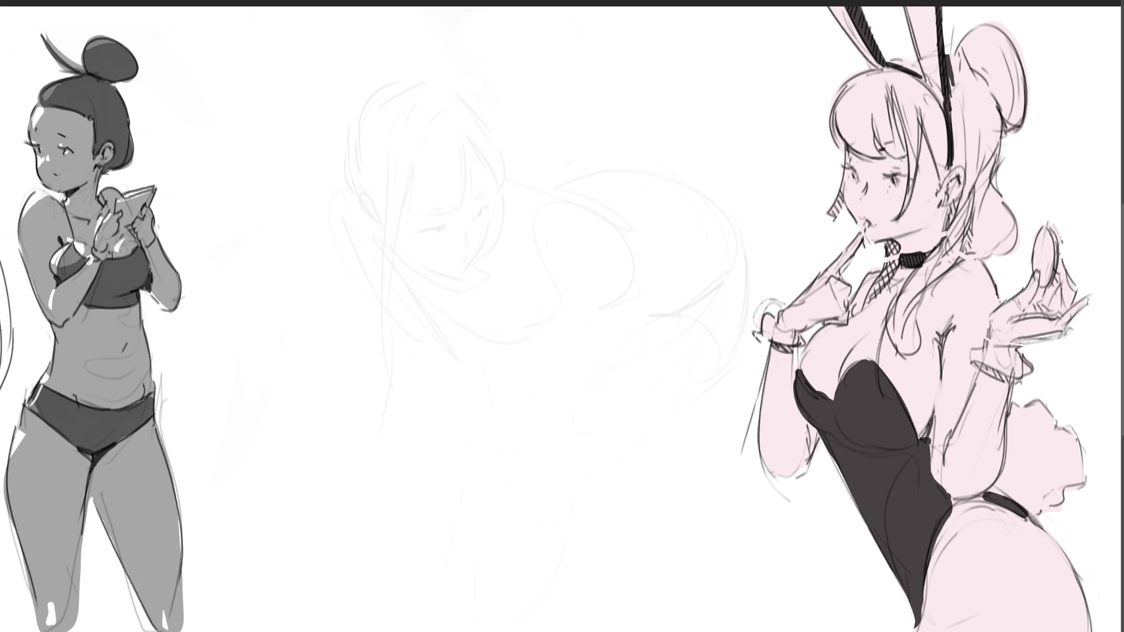
{"action": "mouse_move", "coordinate": [1054, 614]}
{"action": "left_mouse_down"}
{"action": "mouse_move", "coordinate": [1048, 592]}
{"action": "mouse_move", "coordinate": [943, 538]}
{"action": "mouse_move", "coordinate": [1042, 526]}
{"action": "mouse_move", "coordinate": [948, 614]}
{"action": "left_mouse_up"}
{"action": "left_click_drag", "start_coordinate": [928, 561], "coordinate": [927, 609]}
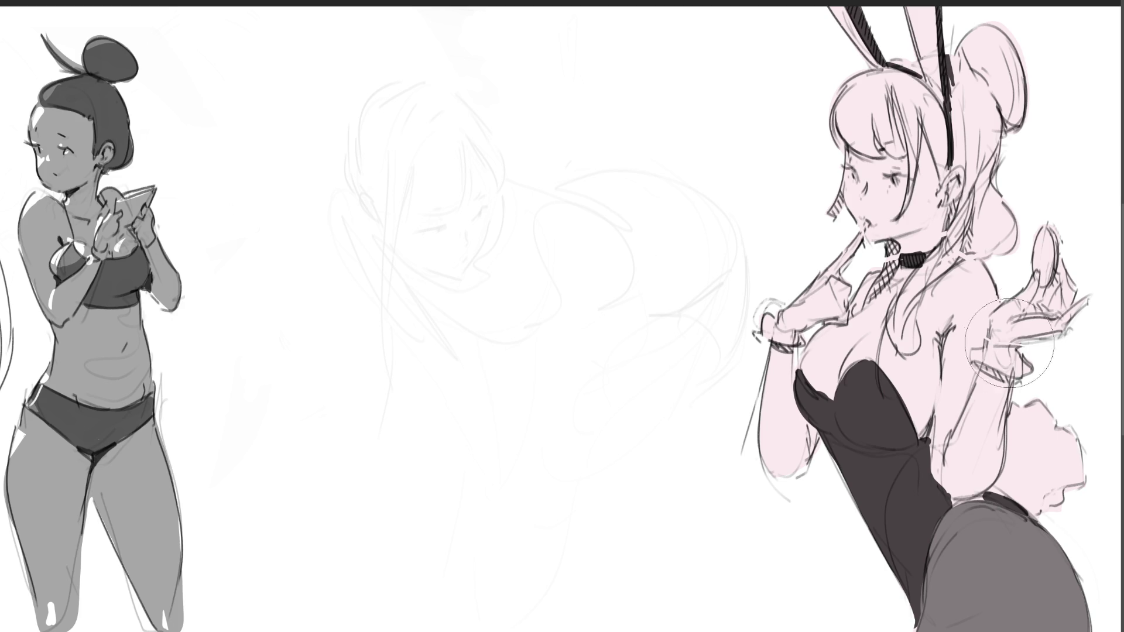
Brighten both gloves white, then paint the ear interiors and front hair pink
{"action": "left_click_drag", "start_coordinate": [995, 357], "coordinate": [1004, 314]}
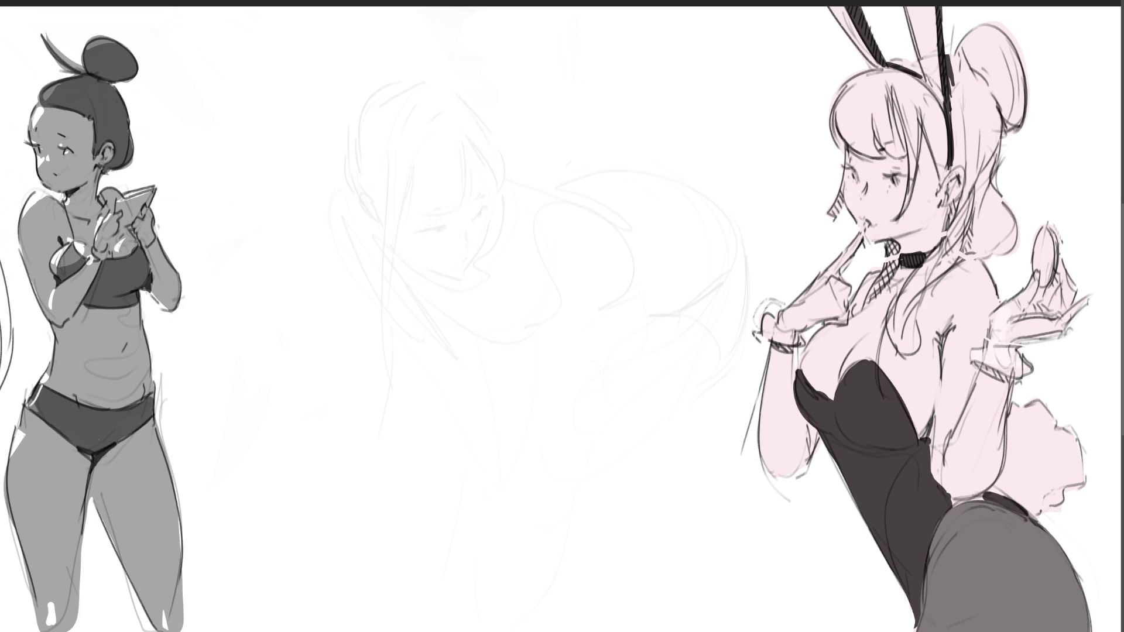
{"action": "mouse_move", "coordinate": [988, 360]}
{"action": "left_mouse_down"}
{"action": "mouse_move", "coordinate": [1008, 359]}
{"action": "mouse_move", "coordinate": [1004, 316]}
{"action": "mouse_move", "coordinate": [1073, 258]}
{"action": "mouse_move", "coordinate": [1077, 304]}
{"action": "mouse_move", "coordinate": [1042, 325]}
{"action": "left_mouse_up"}
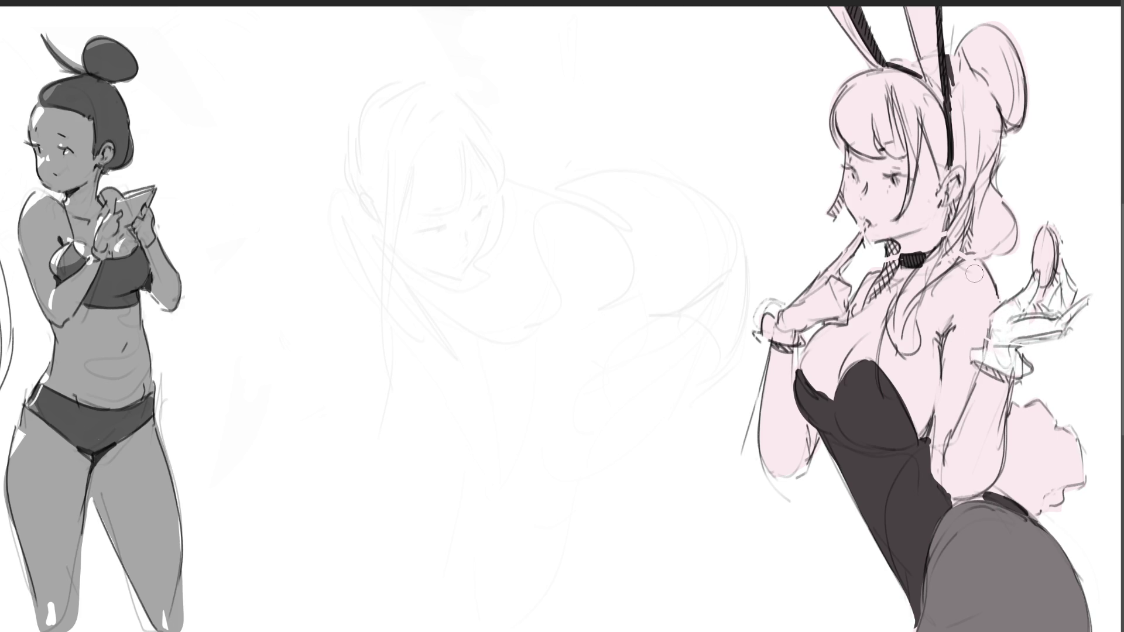
{"action": "mouse_move", "coordinate": [862, 248]}
{"action": "left_mouse_down"}
{"action": "mouse_move", "coordinate": [827, 308]}
{"action": "mouse_move", "coordinate": [835, 322]}
{"action": "mouse_move", "coordinate": [788, 316]}
{"action": "mouse_move", "coordinate": [813, 278]}
{"action": "mouse_move", "coordinate": [812, 290]}
{"action": "left_mouse_up"}
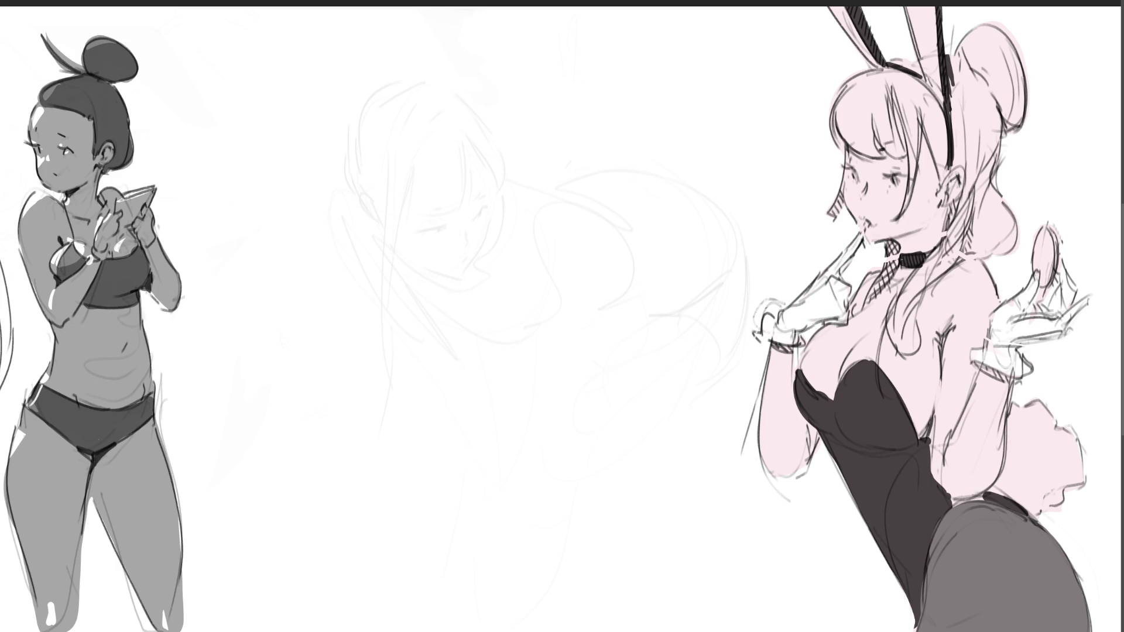
{"action": "left_click_drag", "start_coordinate": [834, 9], "coordinate": [875, 68]}
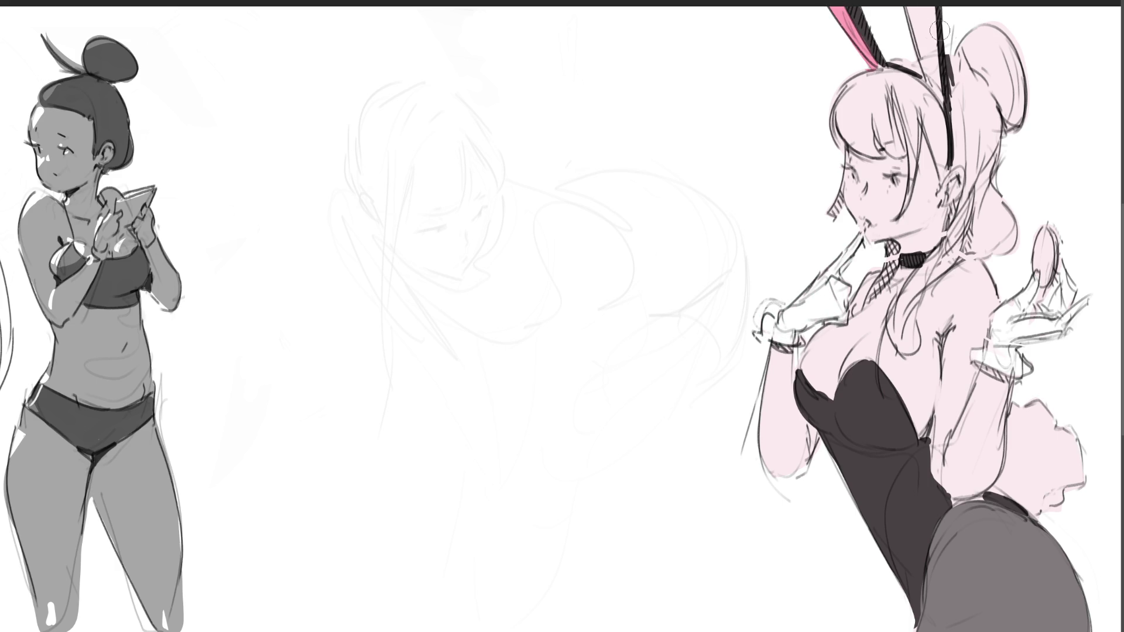
{"action": "mouse_move", "coordinate": [925, 7]}
{"action": "left_mouse_down"}
{"action": "mouse_move", "coordinate": [934, 16]}
{"action": "mouse_move", "coordinate": [899, 59]}
{"action": "mouse_move", "coordinate": [951, 81]}
{"action": "left_mouse_up"}
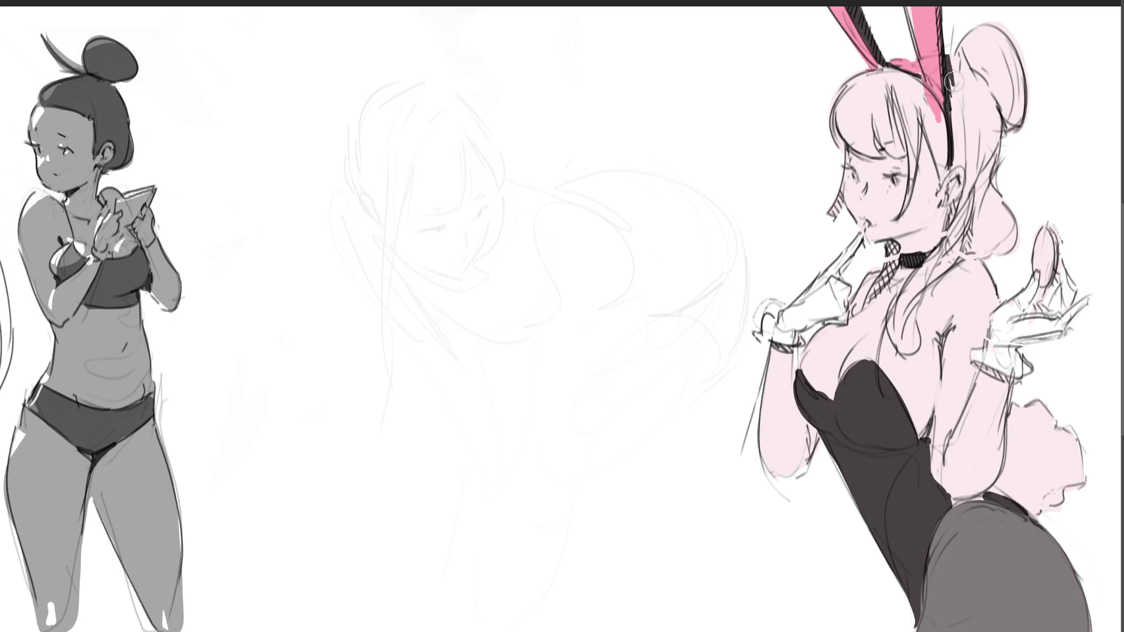
{"action": "mouse_move", "coordinate": [852, 79]}
{"action": "left_mouse_down"}
{"action": "mouse_move", "coordinate": [866, 146]}
{"action": "mouse_move", "coordinate": [860, 76]}
{"action": "mouse_move", "coordinate": [892, 146]}
{"action": "mouse_move", "coordinate": [870, 130]}
{"action": "mouse_move", "coordinate": [883, 82]}
{"action": "mouse_move", "coordinate": [905, 109]}
{"action": "left_mouse_up"}
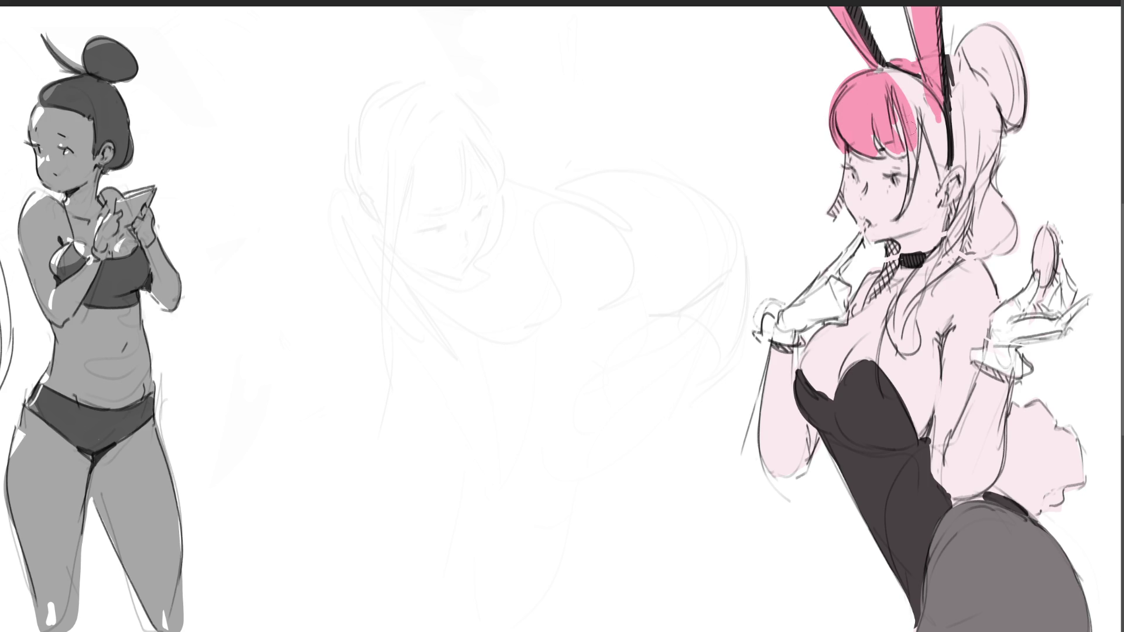
Paint the hair strands on both sides, behind the ear, the bun and back hair pink
{"action": "left_click_drag", "start_coordinate": [908, 151], "coordinate": [912, 194]}
{"action": "left_click_drag", "start_coordinate": [908, 107], "coordinate": [915, 199]}
{"action": "mouse_move", "coordinate": [897, 78]}
{"action": "left_mouse_down"}
{"action": "mouse_move", "coordinate": [942, 159]}
{"action": "mouse_move", "coordinate": [937, 122]}
{"action": "mouse_move", "coordinate": [939, 186]}
{"action": "mouse_move", "coordinate": [945, 170]}
{"action": "left_mouse_up"}
{"action": "mouse_move", "coordinate": [841, 172]}
{"action": "left_mouse_down"}
{"action": "mouse_move", "coordinate": [834, 193]}
{"action": "mouse_move", "coordinate": [842, 181]}
{"action": "mouse_move", "coordinate": [851, 226]}
{"action": "left_mouse_up"}
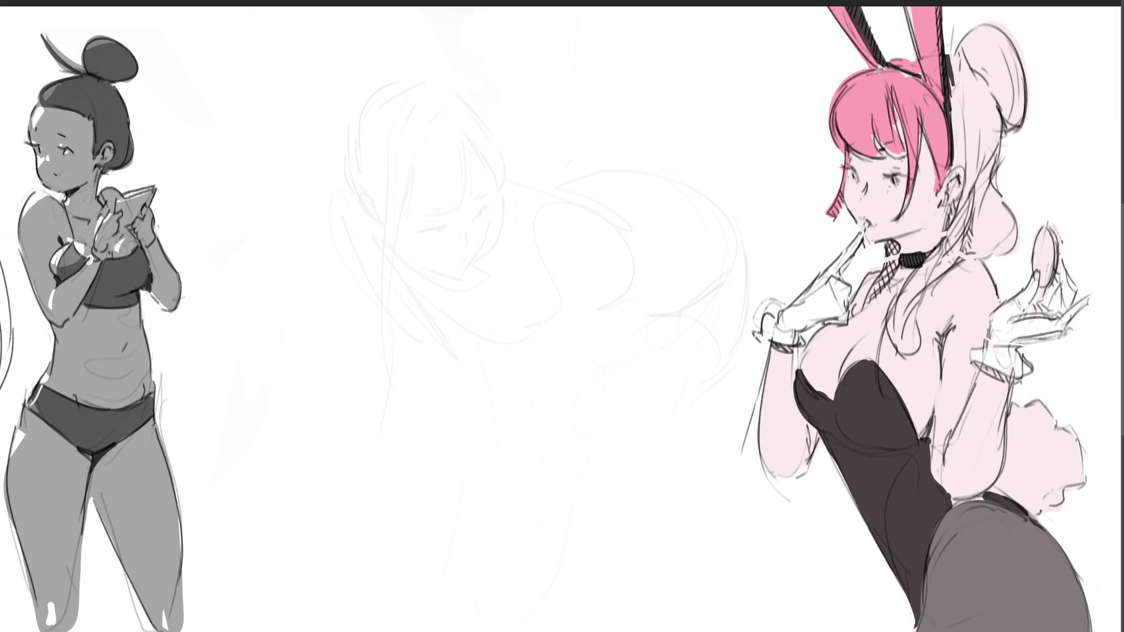
{"action": "mouse_move", "coordinate": [952, 233]}
{"action": "left_mouse_down"}
{"action": "mouse_move", "coordinate": [899, 323]}
{"action": "mouse_move", "coordinate": [911, 339]}
{"action": "mouse_move", "coordinate": [904, 325]}
{"action": "mouse_move", "coordinate": [923, 278]}
{"action": "left_mouse_up"}
{"action": "left_click_drag", "start_coordinate": [989, 205], "coordinate": [930, 281]}
{"action": "mouse_move", "coordinate": [969, 174]}
{"action": "left_mouse_down"}
{"action": "mouse_move", "coordinate": [966, 211]}
{"action": "mouse_move", "coordinate": [1007, 246]}
{"action": "mouse_move", "coordinate": [998, 170]}
{"action": "mouse_move", "coordinate": [966, 144]}
{"action": "mouse_move", "coordinate": [966, 164]}
{"action": "mouse_move", "coordinate": [972, 65]}
{"action": "mouse_move", "coordinate": [989, 24]}
{"action": "mouse_move", "coordinate": [977, 37]}
{"action": "mouse_move", "coordinate": [1027, 88]}
{"action": "left_mouse_up"}
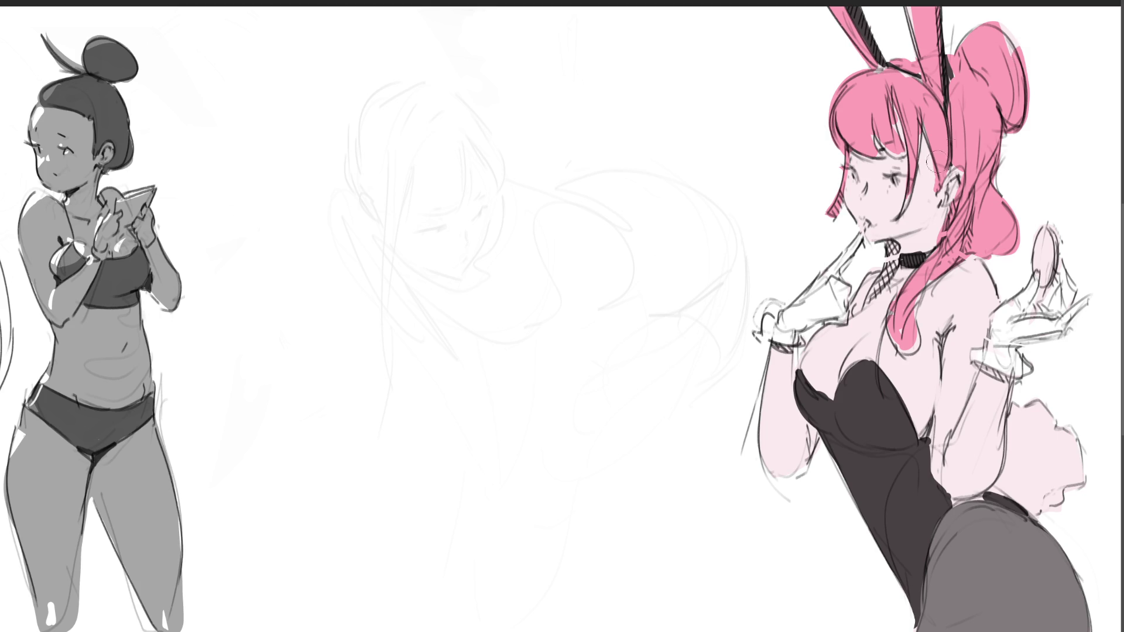
{"action": "left_click_drag", "start_coordinate": [890, 249], "coordinate": [875, 293]}
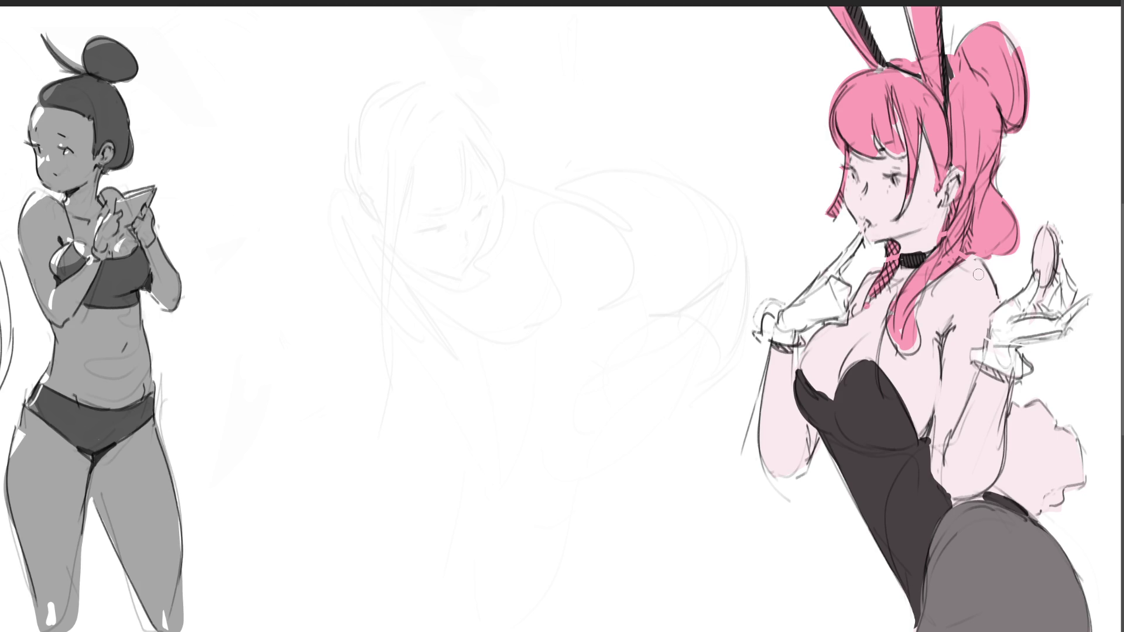
Redraw a thinner lower hair strand, fill remaining white gaps pink, and erase the tail's pink fill
{"action": "mouse_move", "coordinate": [923, 282]}
{"action": "left_mouse_down"}
{"action": "mouse_move", "coordinate": [905, 360]}
{"action": "mouse_move", "coordinate": [926, 347]}
{"action": "left_mouse_up"}
{"action": "left_click_drag", "start_coordinate": [894, 301], "coordinate": [878, 377]}
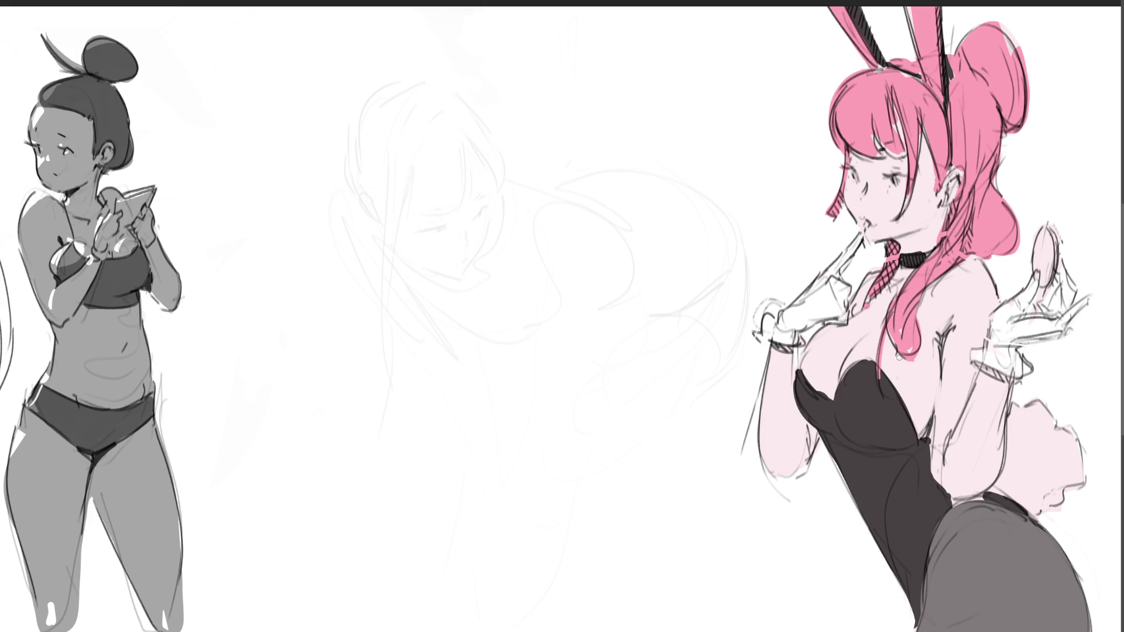
{"action": "key", "text": "ctrl+z"}
{"action": "left_click_drag", "start_coordinate": [886, 324], "coordinate": [879, 391]}
{"action": "left_click_drag", "start_coordinate": [916, 348], "coordinate": [920, 367]}
{"action": "left_click_drag", "start_coordinate": [882, 134], "coordinate": [895, 161]}
{"action": "left_click_drag", "start_coordinate": [886, 72], "coordinate": [906, 75]}
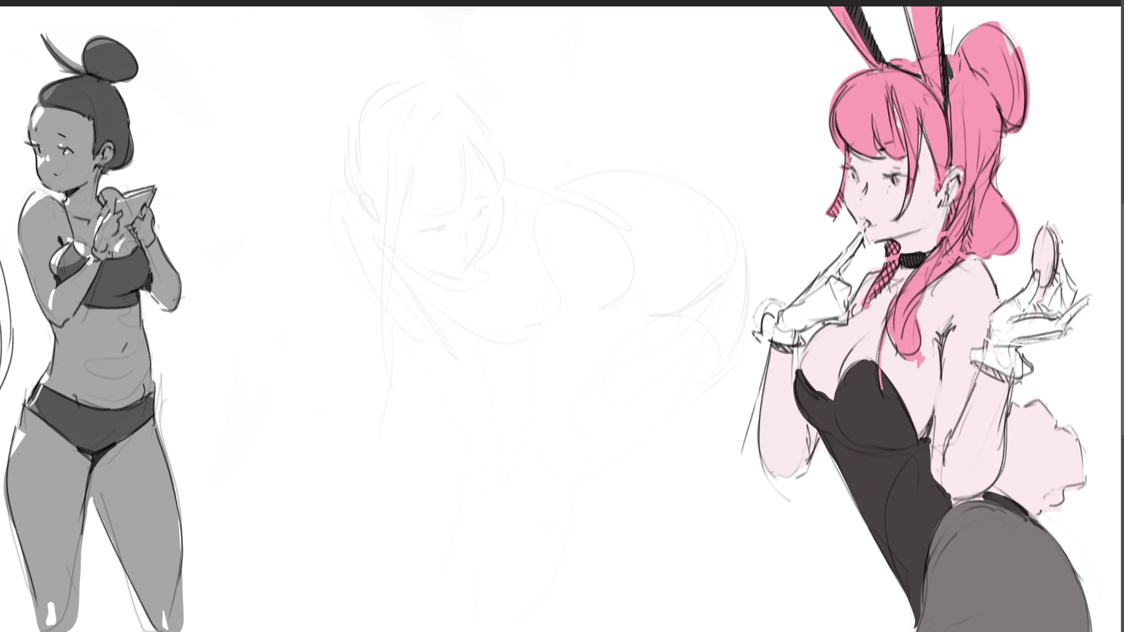
{"action": "left_click_drag", "start_coordinate": [910, 7], "coordinate": [911, 35]}
{"action": "left_click_drag", "start_coordinate": [1001, 54], "coordinate": [1019, 29]}
{"action": "mouse_move", "coordinate": [1021, 408]}
{"action": "left_mouse_down"}
{"action": "mouse_move", "coordinate": [1019, 480]}
{"action": "mouse_move", "coordinate": [1048, 415]}
{"action": "mouse_move", "coordinate": [1068, 501]}
{"action": "left_mouse_up"}
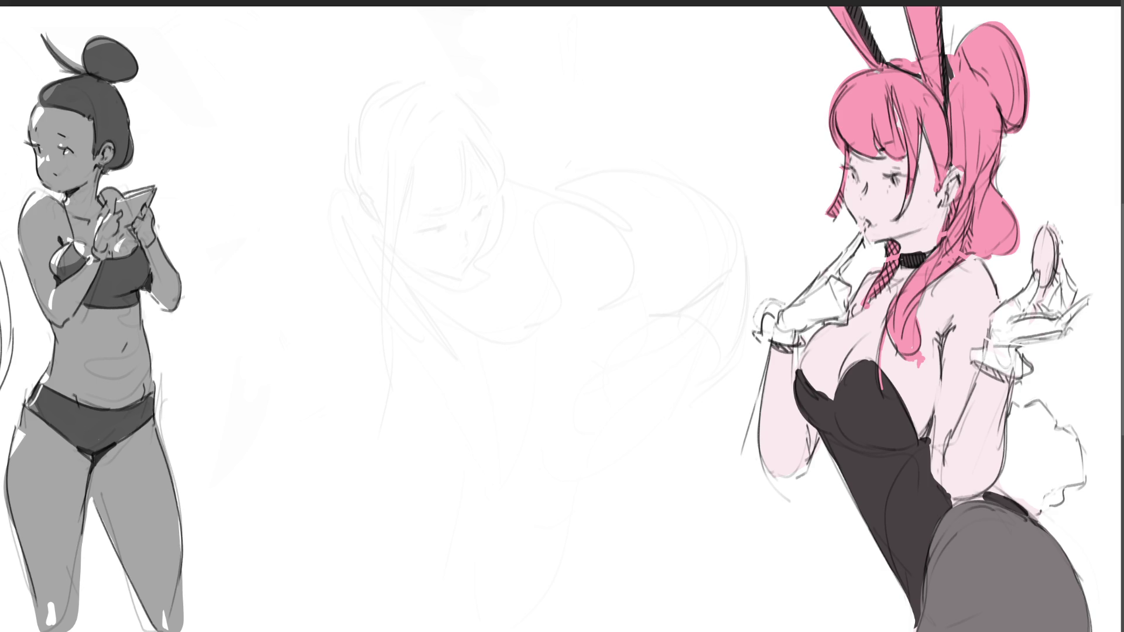
Airbrush pink blush on her cheek, arm, chest and hip, and darken the leotard near the hip
{"action": "scroll", "coordinate": [562, 316], "scroll_direction": "right", "scroll_amount": 6}
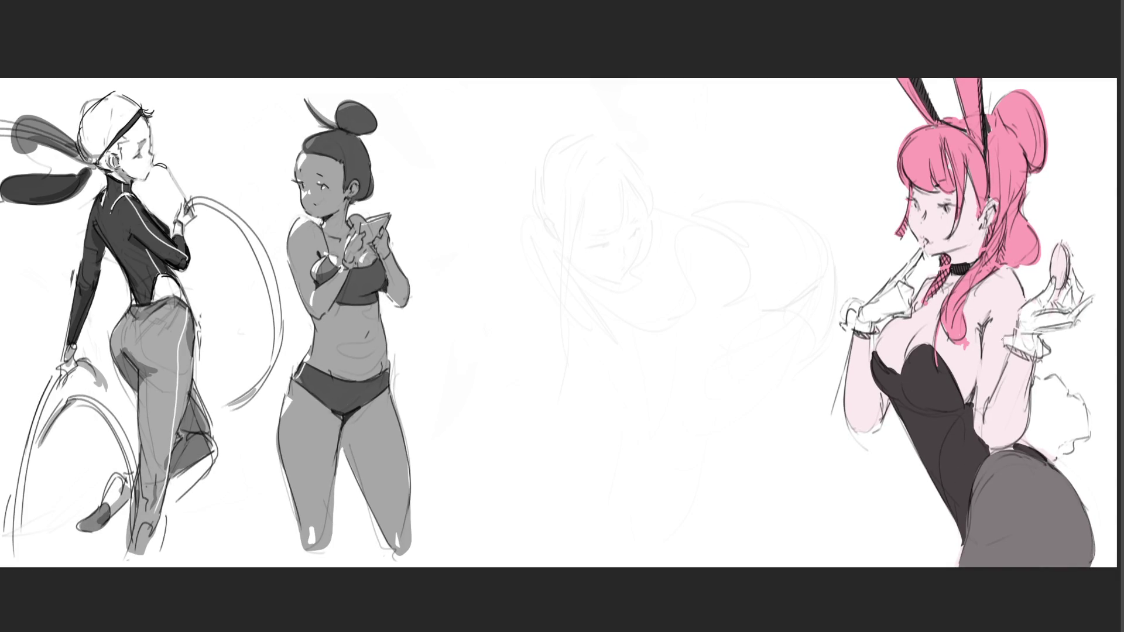
{"action": "mouse_move", "coordinate": [856, 432]}
{"action": "left_mouse_down"}
{"action": "mouse_move", "coordinate": [907, 375]}
{"action": "mouse_move", "coordinate": [922, 498]}
{"action": "mouse_move", "coordinate": [941, 414]}
{"action": "mouse_move", "coordinate": [1002, 323]}
{"action": "mouse_move", "coordinate": [930, 387]}
{"action": "mouse_move", "coordinate": [989, 328]}
{"action": "mouse_move", "coordinate": [1011, 277]}
{"action": "left_mouse_up"}
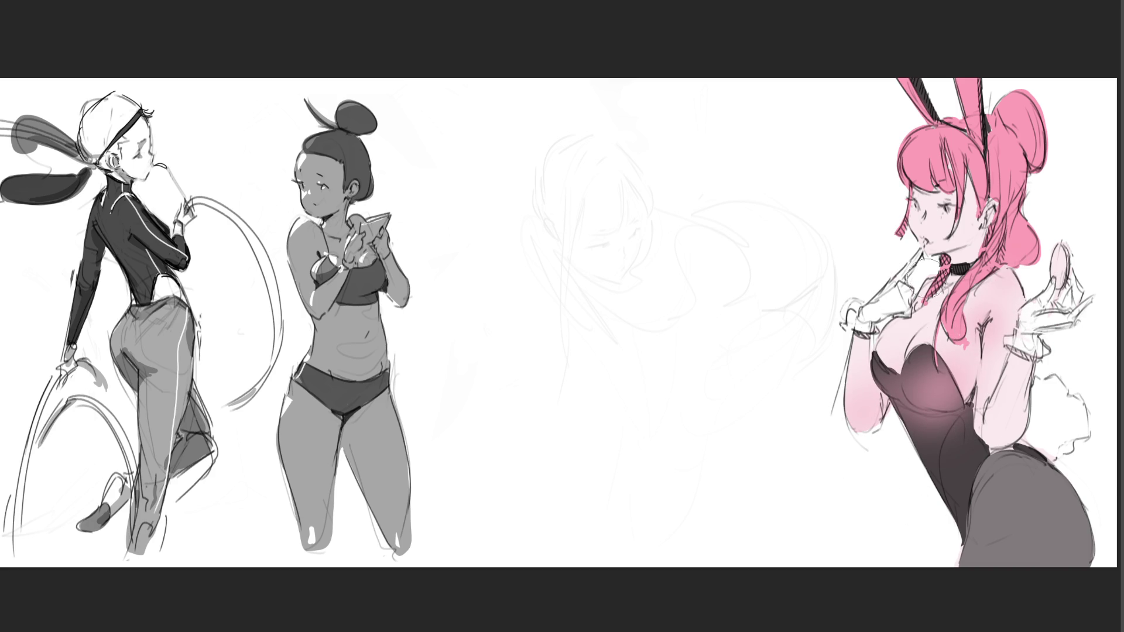
{"action": "left_click_drag", "start_coordinate": [935, 220], "coordinate": [932, 226]}
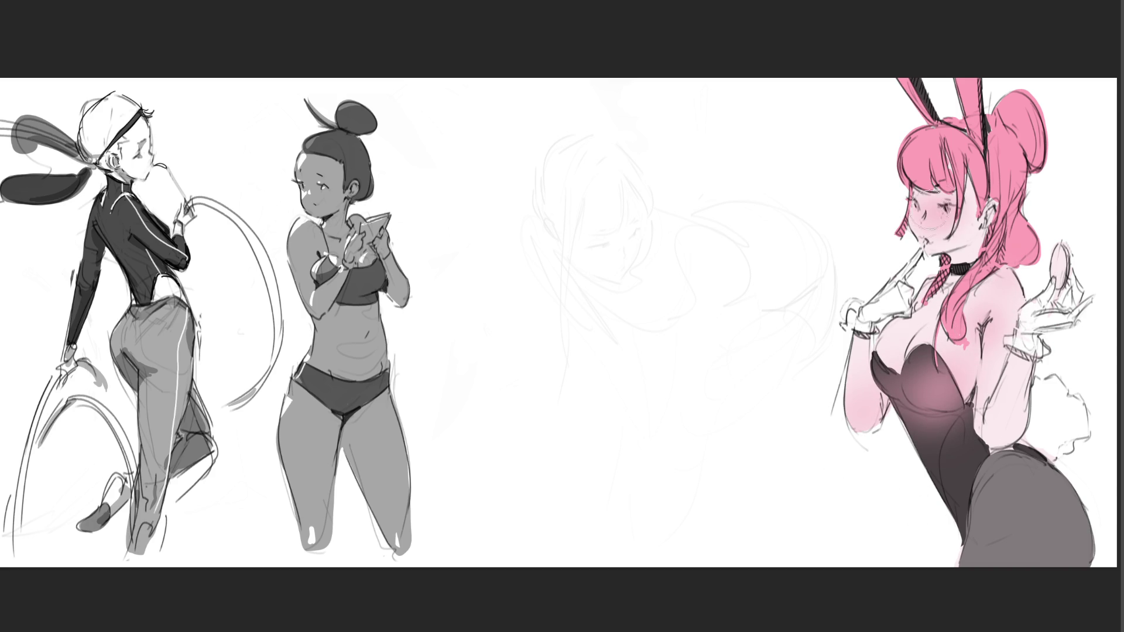
{"action": "left_click_drag", "start_coordinate": [1014, 415], "coordinate": [1056, 430]}
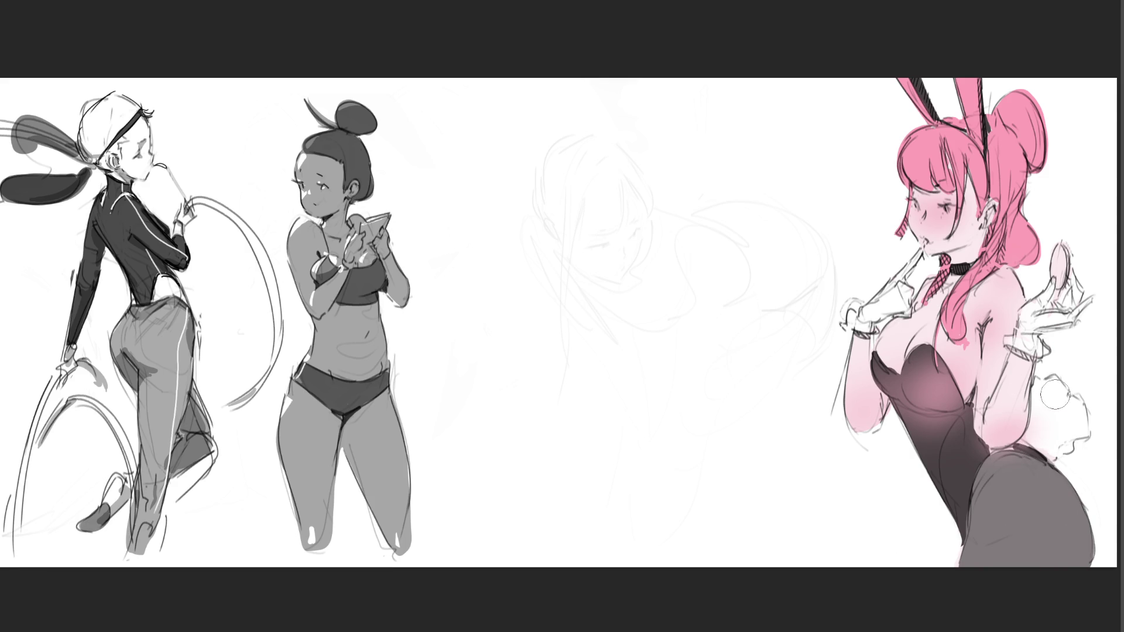
{"action": "mouse_move", "coordinate": [976, 474]}
{"action": "left_mouse_down"}
{"action": "mouse_move", "coordinate": [951, 432]}
{"action": "mouse_move", "coordinate": [958, 414]}
{"action": "mouse_move", "coordinate": [959, 454]}
{"action": "left_mouse_up"}
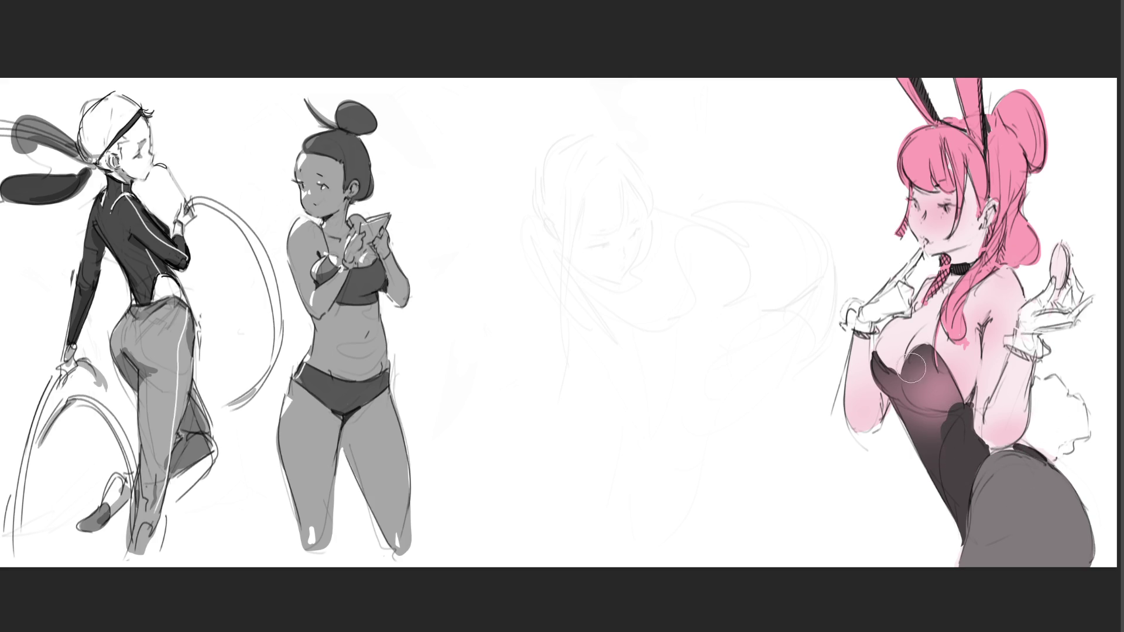
{"action": "mouse_move", "coordinate": [887, 378]}
{"action": "left_mouse_down"}
{"action": "mouse_move", "coordinate": [875, 363]}
{"action": "mouse_move", "coordinate": [906, 412]}
{"action": "mouse_move", "coordinate": [889, 381]}
{"action": "mouse_move", "coordinate": [928, 348]}
{"action": "mouse_move", "coordinate": [966, 425]}
{"action": "mouse_move", "coordinate": [942, 386]}
{"action": "mouse_move", "coordinate": [925, 410]}
{"action": "mouse_move", "coordinate": [937, 392]}
{"action": "mouse_move", "coordinate": [947, 415]}
{"action": "left_mouse_up"}
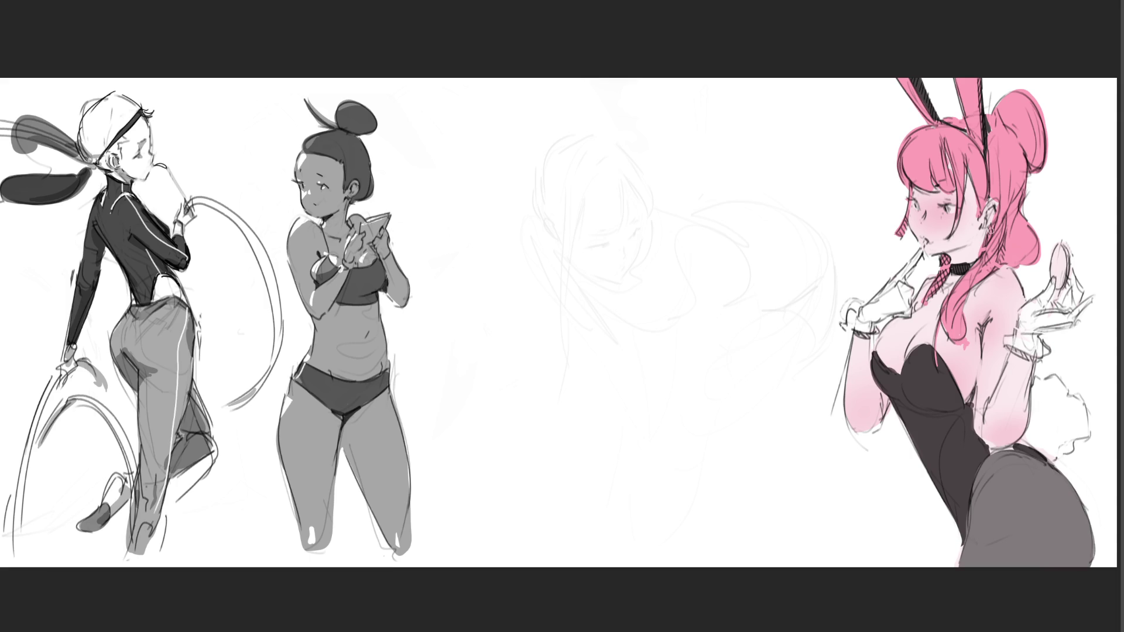
Add an earring, shade the hand mirror grey, and lighten both bunny ears
{"action": "left_click_drag", "start_coordinate": [991, 206], "coordinate": [989, 221]}
{"action": "mouse_move", "coordinate": [1049, 265]}
{"action": "left_mouse_down"}
{"action": "mouse_move", "coordinate": [1058, 252]}
{"action": "mouse_move", "coordinate": [1060, 284]}
{"action": "mouse_move", "coordinate": [1068, 253]}
{"action": "mouse_move", "coordinate": [1070, 274]}
{"action": "left_mouse_up"}
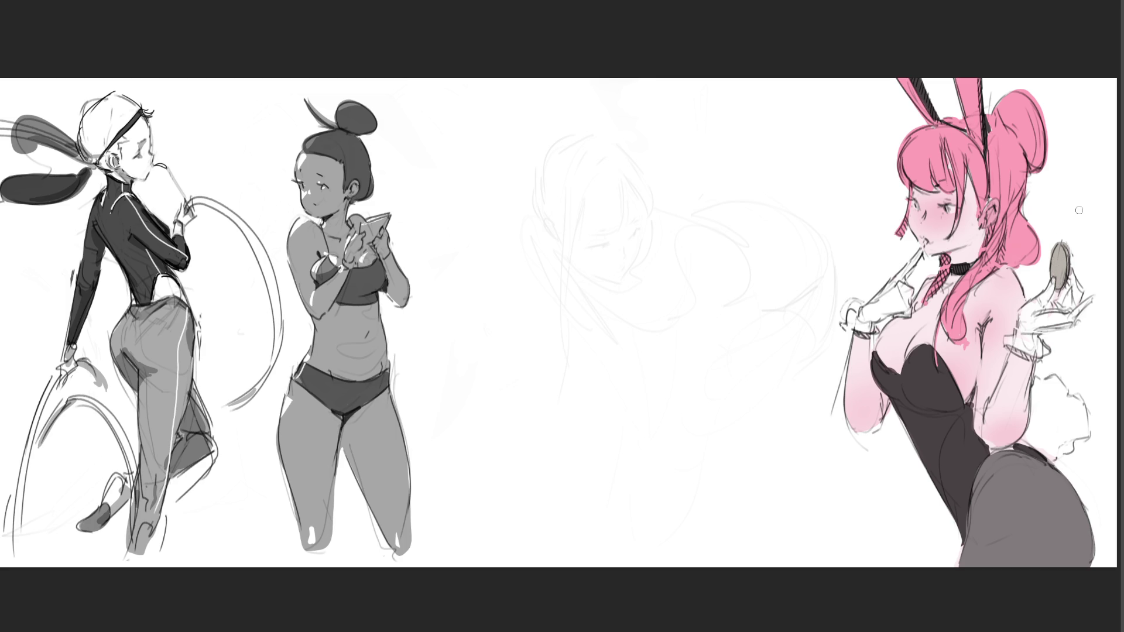
{"action": "mouse_move", "coordinate": [969, 73]}
{"action": "left_mouse_down"}
{"action": "mouse_move", "coordinate": [966, 123]}
{"action": "mouse_move", "coordinate": [976, 134]}
{"action": "mouse_move", "coordinate": [972, 71]}
{"action": "left_mouse_up"}
{"action": "left_click_drag", "start_coordinate": [902, 79], "coordinate": [923, 120]}
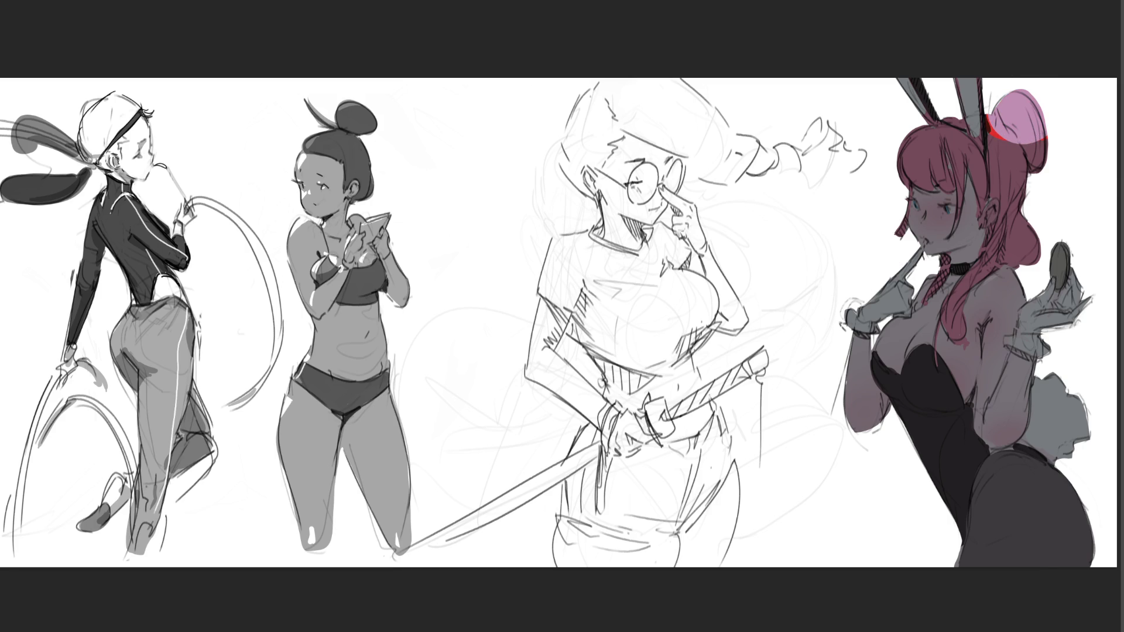
Repaint the bun in the darker hair red covering its highlight, undoing a trial crown highlight
{"action": "left_click_drag", "start_coordinate": [1048, 102], "coordinate": [1020, 99]}
{"action": "key", "text": "bracketleft"}
{"action": "key", "text": "bracketleft"}
{"action": "key", "text": "bracketleft"}
{"action": "key", "text": "bracketright"}
{"action": "key", "text": "bracketright"}
{"action": "mouse_move", "coordinate": [1024, 143]}
{"action": "left_mouse_down"}
{"action": "mouse_move", "coordinate": [1013, 132]}
{"action": "mouse_move", "coordinate": [1042, 135]}
{"action": "mouse_move", "coordinate": [1030, 115]}
{"action": "mouse_move", "coordinate": [1008, 146]}
{"action": "left_mouse_up"}
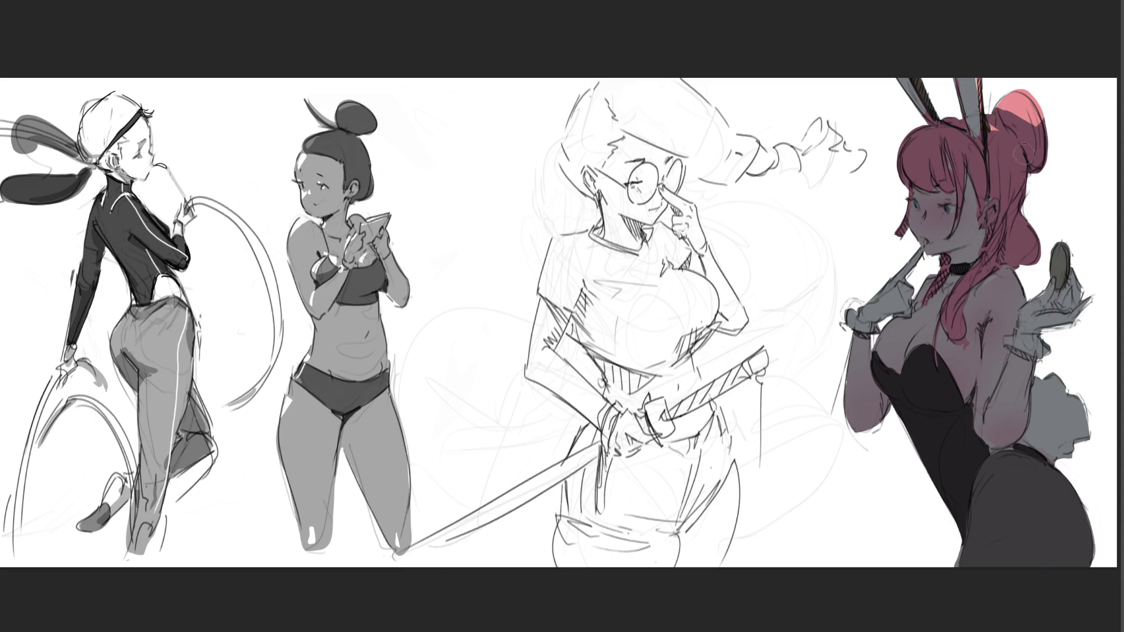
{"action": "mouse_move", "coordinate": [1042, 159]}
{"action": "left_mouse_down"}
{"action": "mouse_move", "coordinate": [1019, 117]}
{"action": "mouse_move", "coordinate": [1045, 132]}
{"action": "mouse_move", "coordinate": [1033, 99]}
{"action": "mouse_move", "coordinate": [995, 105]}
{"action": "left_mouse_up"}
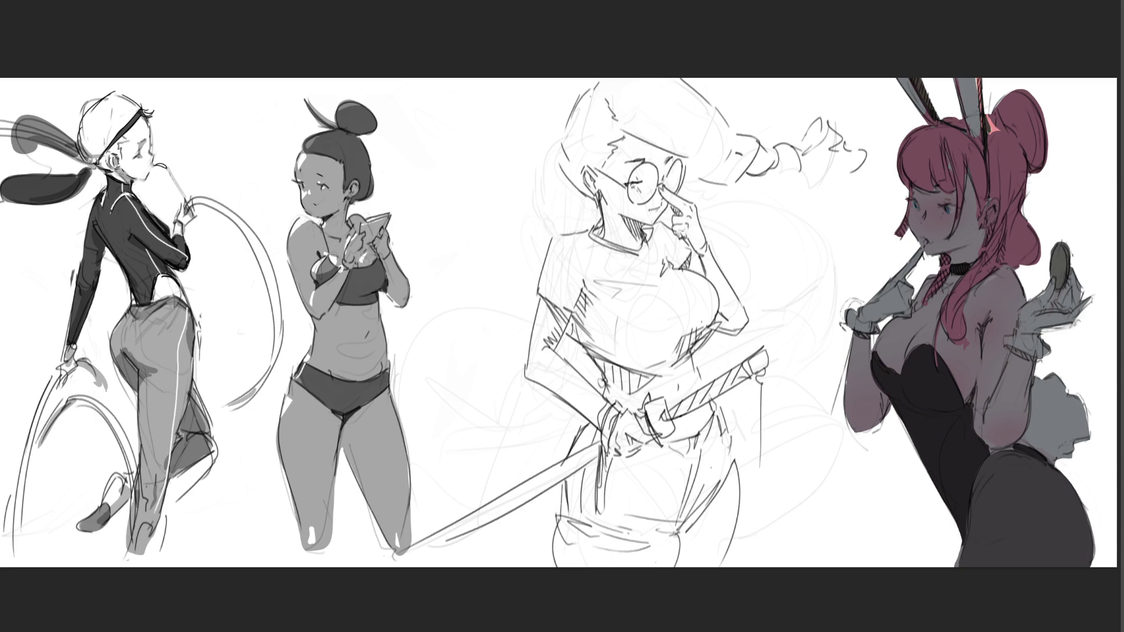
{"action": "left_click_drag", "start_coordinate": [904, 143], "coordinate": [922, 129]}
{"action": "key", "text": "ctrl+z"}
Fill the ear-bun gap dark red and add warm highlights to the hair, bangs and left eye
{"action": "left_click_drag", "start_coordinate": [1008, 128], "coordinate": [998, 125]}
{"action": "mouse_move", "coordinate": [906, 172]}
{"action": "left_mouse_down"}
{"action": "mouse_move", "coordinate": [916, 136]}
{"action": "mouse_move", "coordinate": [941, 173]}
{"action": "mouse_move", "coordinate": [924, 129]}
{"action": "mouse_move", "coordinate": [959, 151]}
{"action": "mouse_move", "coordinate": [955, 168]}
{"action": "mouse_move", "coordinate": [942, 143]}
{"action": "mouse_move", "coordinate": [958, 157]}
{"action": "left_mouse_up"}
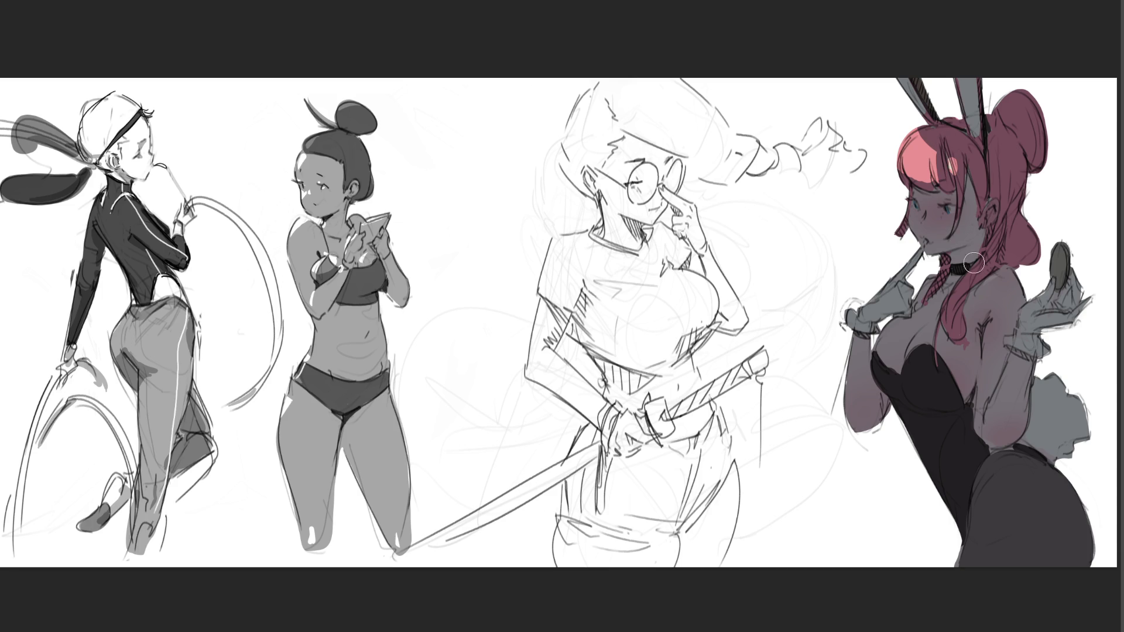
{"action": "mouse_move", "coordinate": [958, 157]}
{"action": "left_mouse_down"}
{"action": "mouse_move", "coordinate": [931, 176]}
{"action": "mouse_move", "coordinate": [935, 189]}
{"action": "mouse_move", "coordinate": [931, 161]}
{"action": "left_mouse_up"}
{"action": "mouse_move", "coordinate": [911, 206]}
{"action": "left_mouse_down"}
{"action": "mouse_move", "coordinate": [907, 221]}
{"action": "mouse_move", "coordinate": [922, 213]}
{"action": "left_mouse_up"}
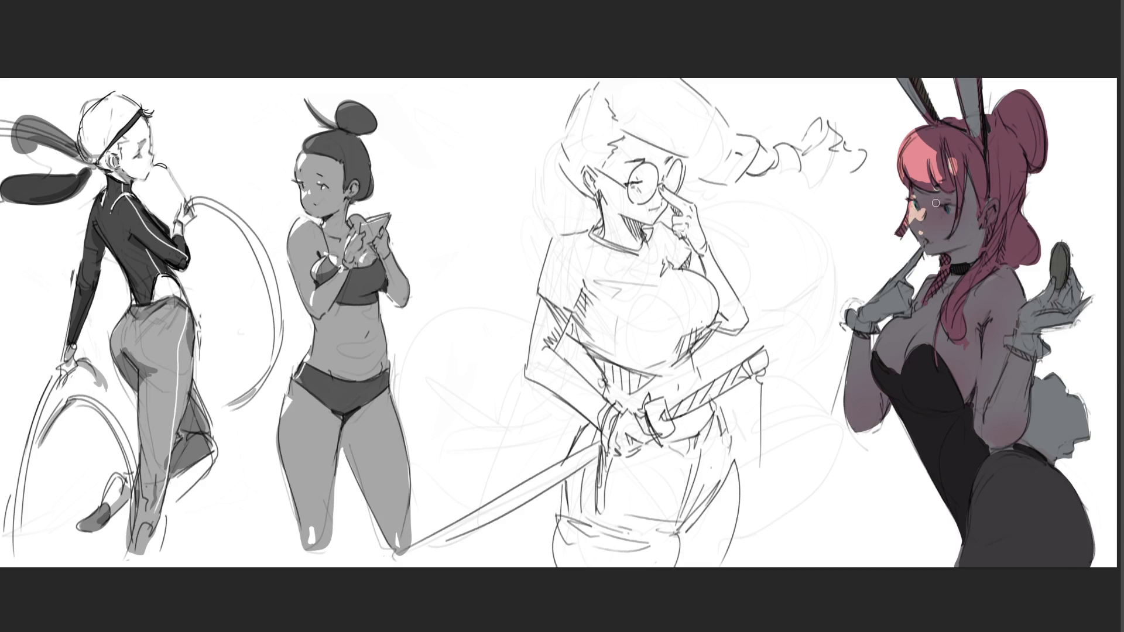
Highlight the raised finger and upper chest, and paint a pink hair strand over her shoulder
{"action": "mouse_move", "coordinate": [913, 253]}
{"action": "left_mouse_down"}
{"action": "mouse_move", "coordinate": [894, 287]}
{"action": "mouse_move", "coordinate": [863, 308]}
{"action": "mouse_move", "coordinate": [885, 296]}
{"action": "mouse_move", "coordinate": [849, 311]}
{"action": "mouse_move", "coordinate": [856, 406]}
{"action": "left_mouse_up"}
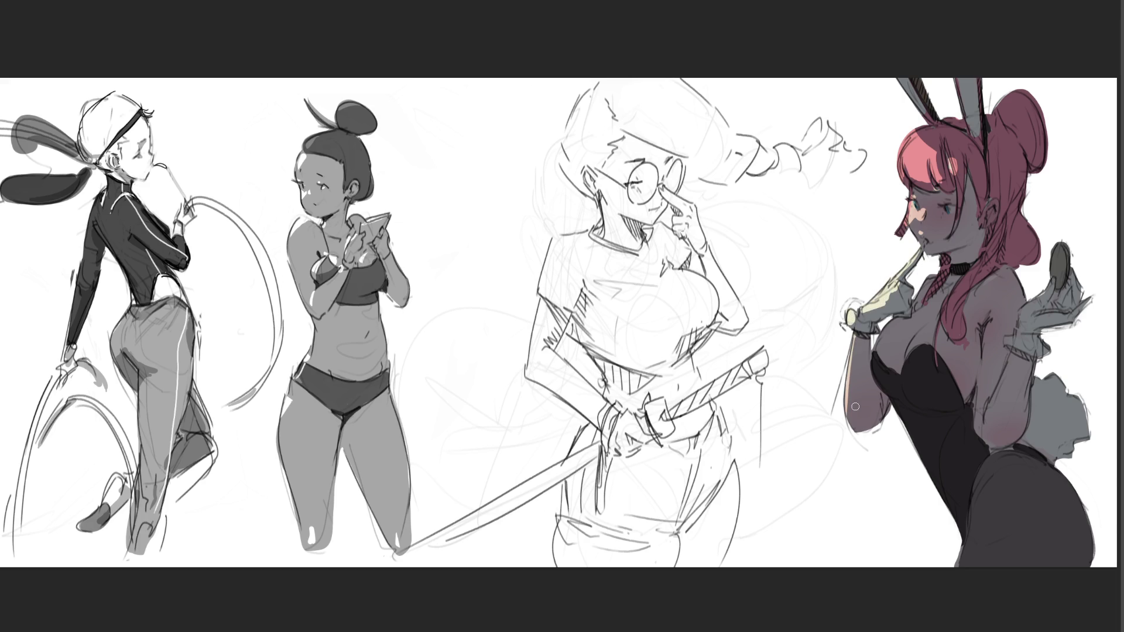
{"action": "mouse_move", "coordinate": [883, 329]}
{"action": "left_mouse_down"}
{"action": "mouse_move", "coordinate": [904, 321]}
{"action": "mouse_move", "coordinate": [940, 266]}
{"action": "left_mouse_up"}
{"action": "mouse_move", "coordinate": [915, 344]}
{"action": "left_mouse_down"}
{"action": "mouse_move", "coordinate": [927, 329]}
{"action": "mouse_move", "coordinate": [914, 346]}
{"action": "left_mouse_up"}
{"action": "mouse_move", "coordinate": [955, 292]}
{"action": "left_mouse_down"}
{"action": "mouse_move", "coordinate": [948, 326]}
{"action": "mouse_move", "coordinate": [954, 296]}
{"action": "mouse_move", "coordinate": [964, 299]}
{"action": "mouse_move", "coordinate": [960, 336]}
{"action": "left_mouse_up"}
{"action": "mouse_move", "coordinate": [962, 285]}
{"action": "left_mouse_down"}
{"action": "mouse_move", "coordinate": [947, 313]}
{"action": "mouse_move", "coordinate": [957, 339]}
{"action": "mouse_move", "coordinate": [945, 337]}
{"action": "left_mouse_up"}
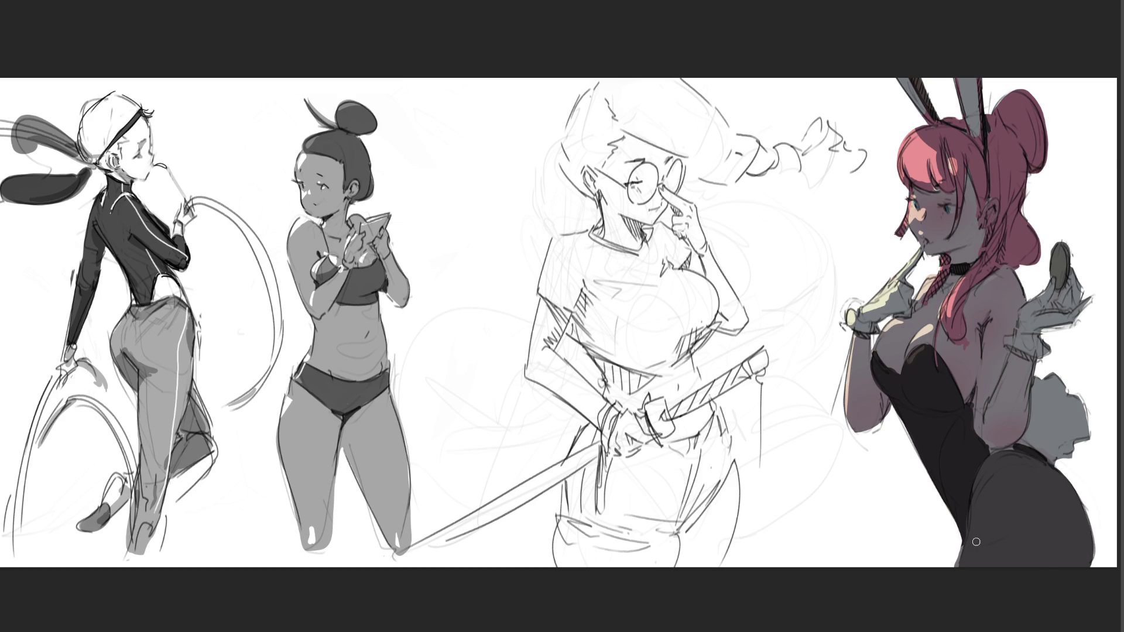
Paint pale warm highlights on the leg, bunny tail and glove cuff, and lighten the coin to olive-yellow
{"action": "mouse_move", "coordinate": [958, 567]}
{"action": "left_mouse_down"}
{"action": "mouse_move", "coordinate": [1001, 521]}
{"action": "mouse_move", "coordinate": [963, 556]}
{"action": "mouse_move", "coordinate": [986, 558]}
{"action": "mouse_move", "coordinate": [959, 569]}
{"action": "left_mouse_up"}
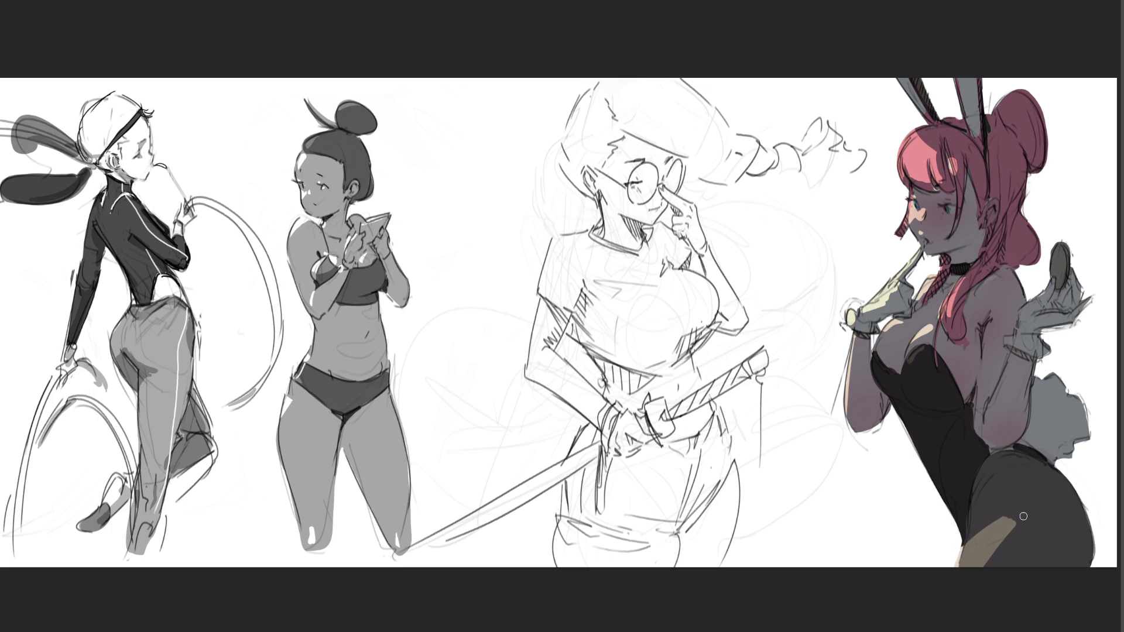
{"action": "mouse_move", "coordinate": [1039, 379]}
{"action": "left_mouse_down"}
{"action": "mouse_move", "coordinate": [1057, 371]}
{"action": "mouse_move", "coordinate": [1048, 382]}
{"action": "left_mouse_up"}
{"action": "left_click_drag", "start_coordinate": [1081, 397], "coordinate": [1066, 402]}
{"action": "mouse_move", "coordinate": [1008, 338]}
{"action": "left_mouse_down"}
{"action": "mouse_move", "coordinate": [1027, 341]}
{"action": "mouse_move", "coordinate": [1051, 311]}
{"action": "left_mouse_up"}
{"action": "mouse_move", "coordinate": [1052, 252]}
{"action": "left_mouse_down"}
{"action": "mouse_move", "coordinate": [1058, 285]}
{"action": "mouse_move", "coordinate": [1062, 247]}
{"action": "left_mouse_up"}
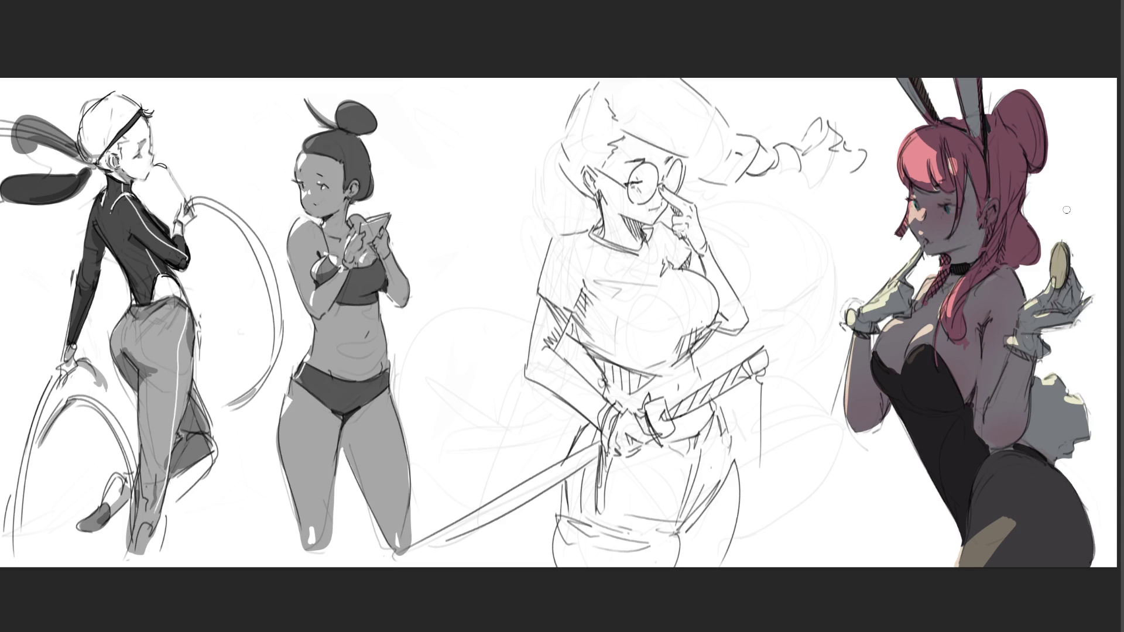
Add pink highlights to the hair bun and bangs, blush the cheek and refine the lips
{"action": "mouse_move", "coordinate": [997, 98]}
{"action": "left_mouse_down"}
{"action": "mouse_move", "coordinate": [999, 116]}
{"action": "mouse_move", "coordinate": [1022, 84]}
{"action": "mouse_move", "coordinate": [1012, 116]}
{"action": "mouse_move", "coordinate": [1028, 88]}
{"action": "left_mouse_up"}
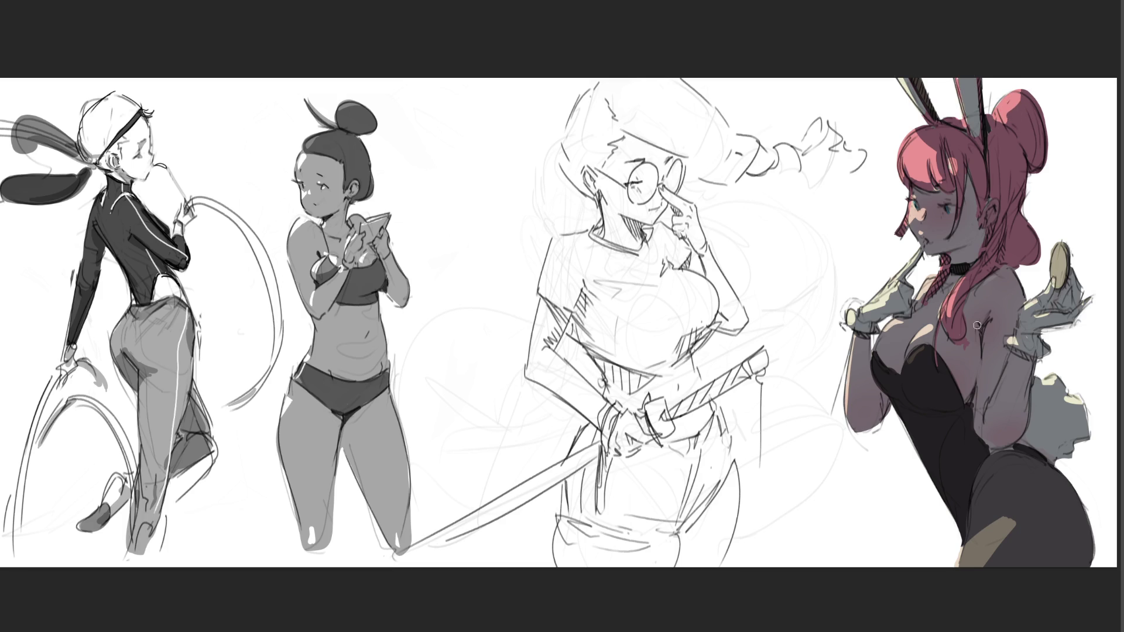
{"action": "left_click_drag", "start_coordinate": [949, 117], "coordinate": [969, 128]}
{"action": "left_click_drag", "start_coordinate": [937, 233], "coordinate": [938, 212]}
{"action": "mouse_move", "coordinate": [924, 240]}
{"action": "left_mouse_down"}
{"action": "mouse_move", "coordinate": [933, 239]}
{"action": "mouse_move", "coordinate": [926, 257]}
{"action": "mouse_move", "coordinate": [936, 235]}
{"action": "mouse_move", "coordinate": [927, 252]}
{"action": "mouse_move", "coordinate": [923, 240]}
{"action": "left_mouse_up"}
{"action": "left_click_drag", "start_coordinate": [933, 237], "coordinate": [931, 244]}
Paint an orange highlight streak down the dark leg, undoing the over-bright yellow pass
{"action": "left_click_drag", "start_coordinate": [957, 567], "coordinate": [1019, 518]}
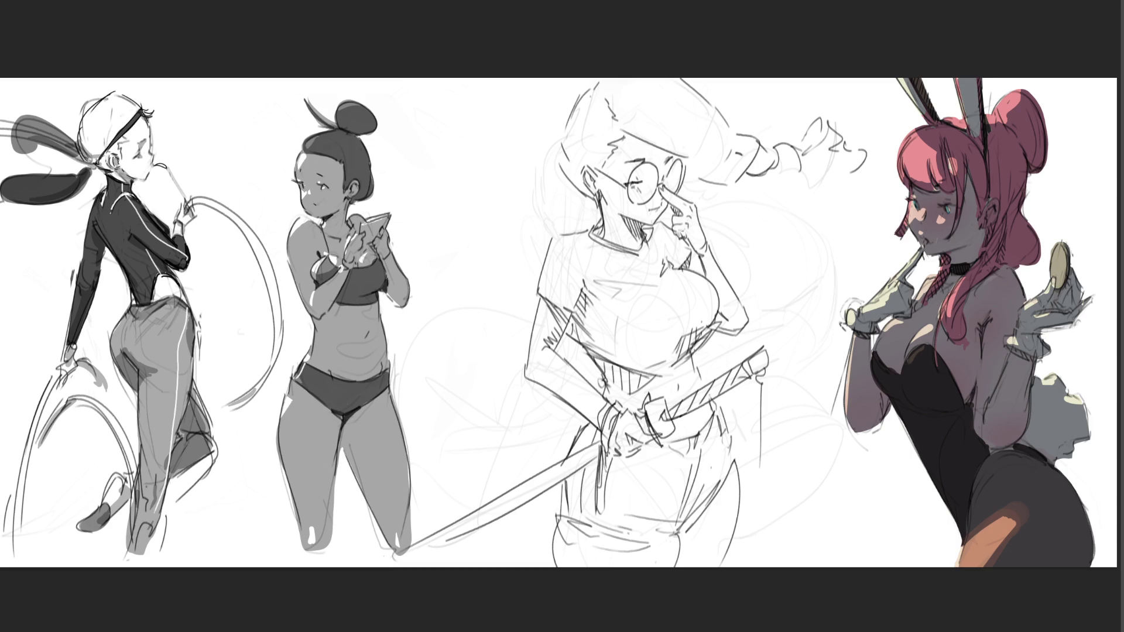
{"action": "left_click_drag", "start_coordinate": [1019, 514], "coordinate": [951, 576]}
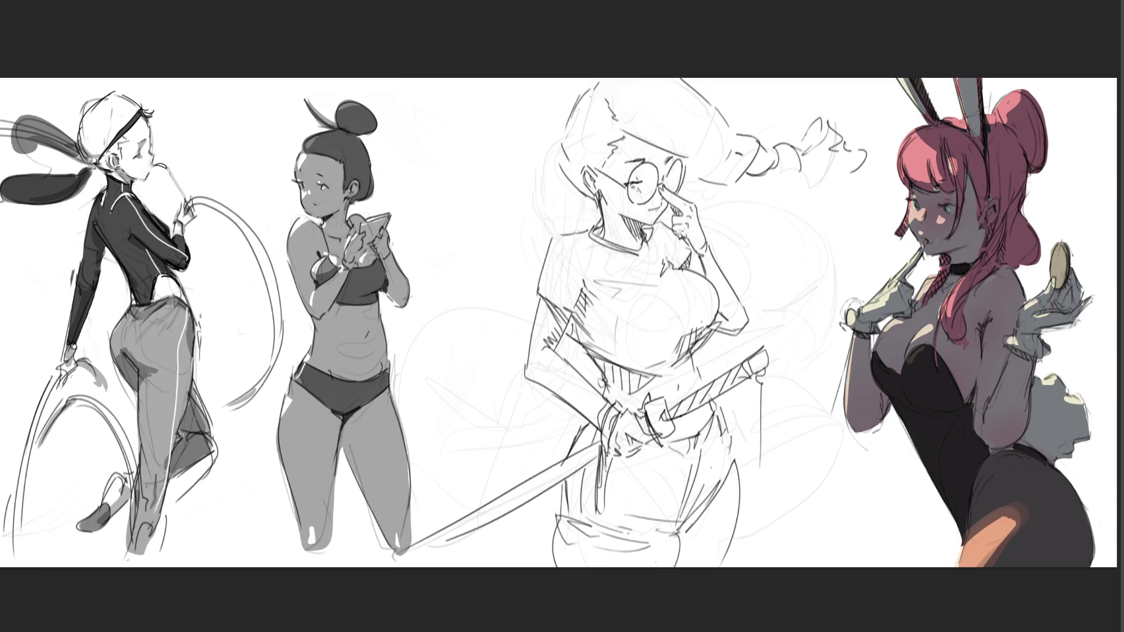
{"action": "left_click_drag", "start_coordinate": [963, 559], "coordinate": [1010, 510]}
{"action": "key", "text": "ctrl+z"}
{"action": "key", "text": "ctrl+z"}
{"action": "key", "text": "ctrl+z"}
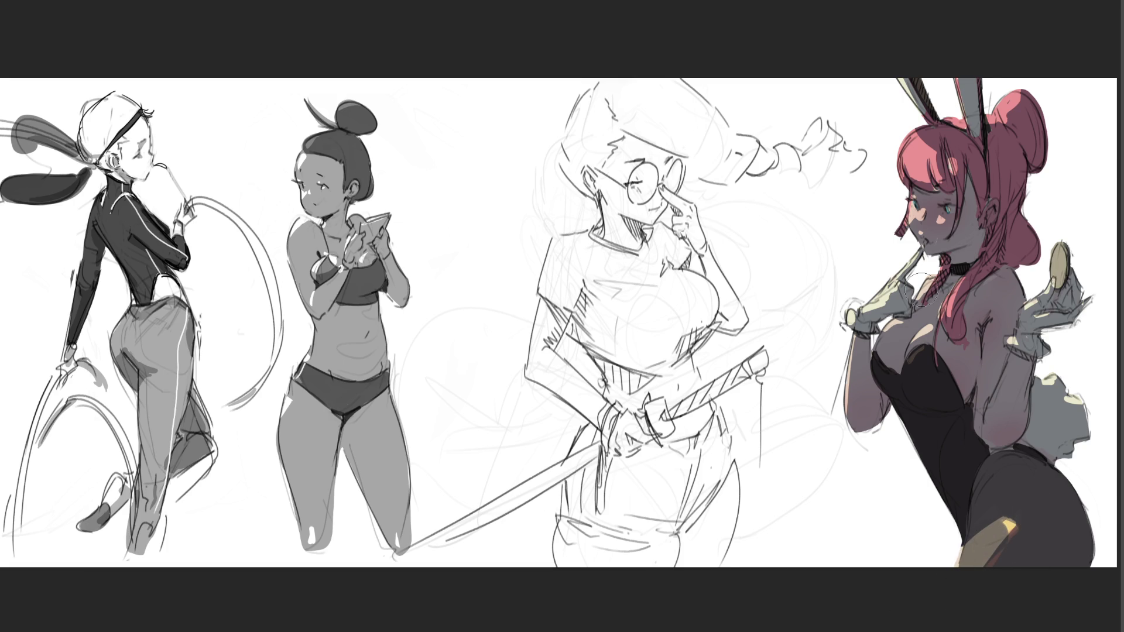
Add cream and orange highlights to the chest, gloved hand and stick
{"action": "mouse_move", "coordinate": [912, 344]}
{"action": "left_mouse_down"}
{"action": "mouse_move", "coordinate": [933, 326]}
{"action": "mouse_move", "coordinate": [916, 326]}
{"action": "left_mouse_up"}
{"action": "left_click", "coordinate": [921, 346]}
{"action": "left_click_drag", "start_coordinate": [897, 275], "coordinate": [902, 280]}
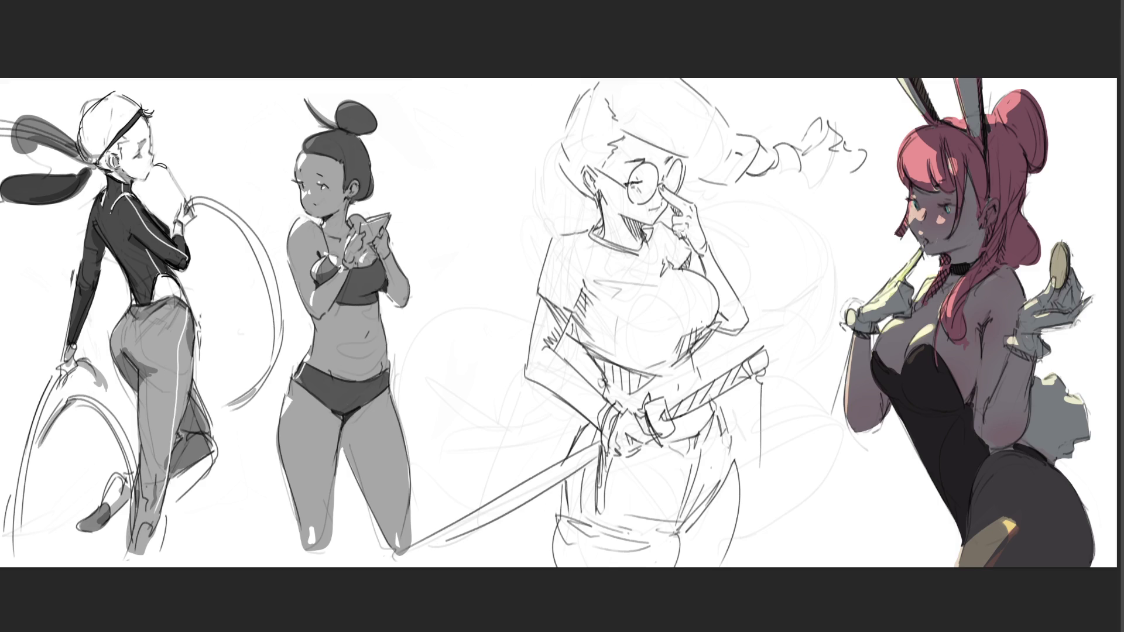
{"action": "mouse_move", "coordinate": [921, 248]}
{"action": "left_mouse_down"}
{"action": "mouse_move", "coordinate": [884, 297]}
{"action": "mouse_move", "coordinate": [912, 303]}
{"action": "left_mouse_up"}
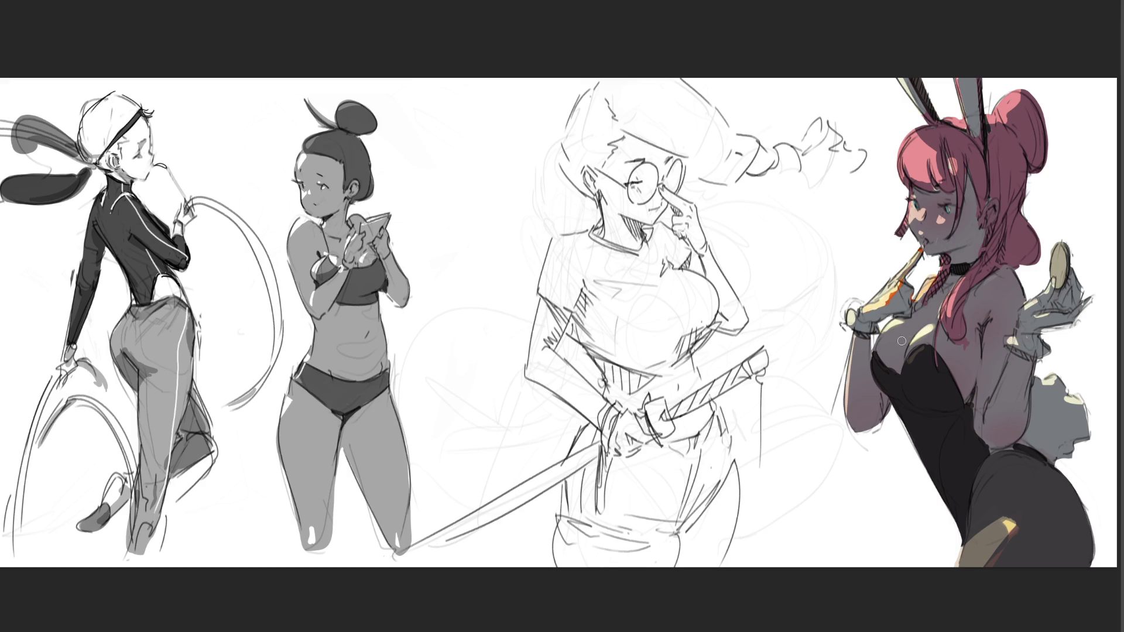
{"action": "left_click_drag", "start_coordinate": [929, 328], "coordinate": [930, 317]}
Fill and soften the orange leg highlight into a glow, undoing the glow above the leg
{"action": "left_click_drag", "start_coordinate": [978, 553], "coordinate": [960, 563]}
{"action": "left_click_drag", "start_coordinate": [1003, 531], "coordinate": [963, 559]}
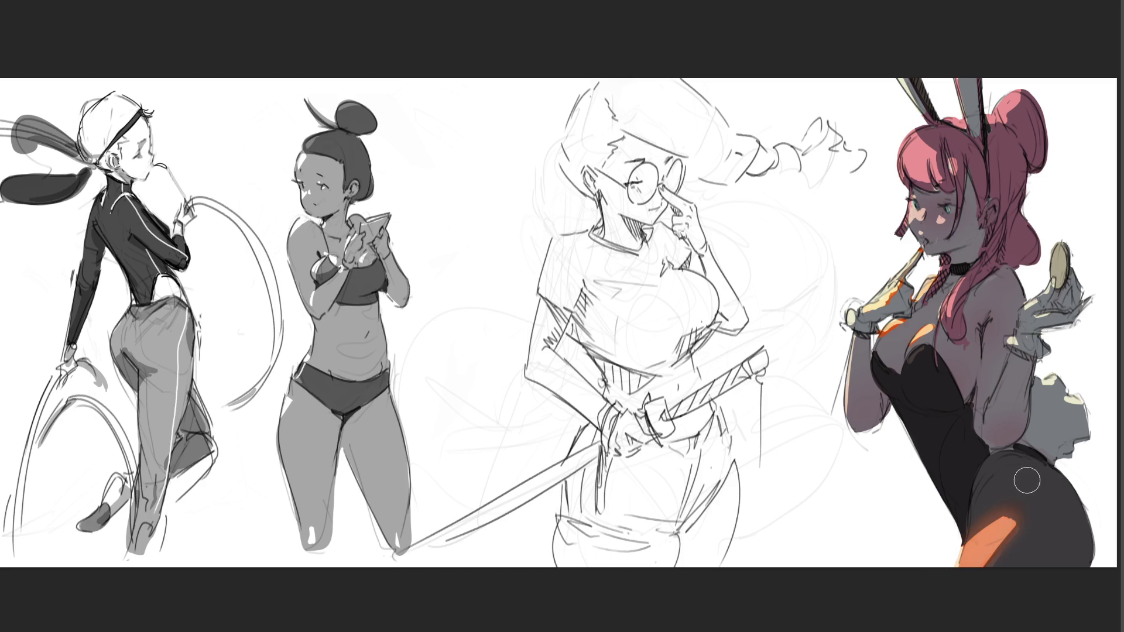
{"action": "left_click_drag", "start_coordinate": [1023, 471], "coordinate": [968, 509]}
{"action": "key", "text": "ctrl+z"}
Cycle the glow layer's blend modes, ending on a saturated yellow look
{"action": "key", "text": "shift+plus"}
{"action": "key", "text": "shift+plus"}
{"action": "key", "text": "shift+plus"}
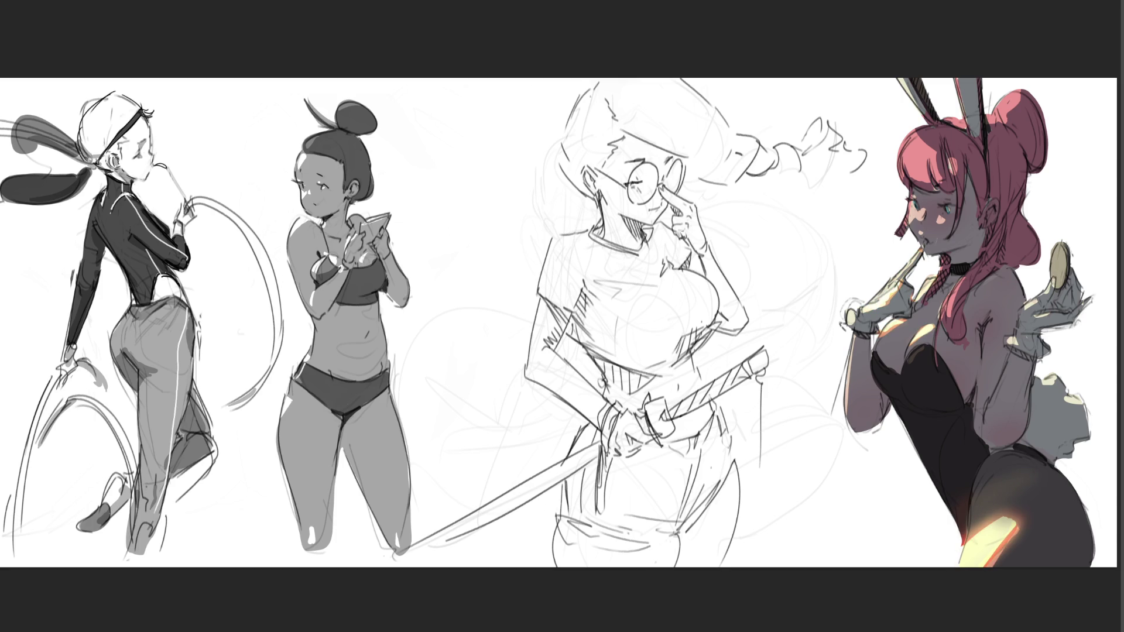
{"action": "key", "text": "shift+plus"}
{"action": "key", "text": "shift+plus"}
{"action": "key", "text": "shift+plus"}
{"action": "key", "text": "shift+plus"}
{"action": "key", "text": "shift+plus"}
{"action": "key", "text": "shift+plus"}
{"action": "key", "text": "shift+plus"}
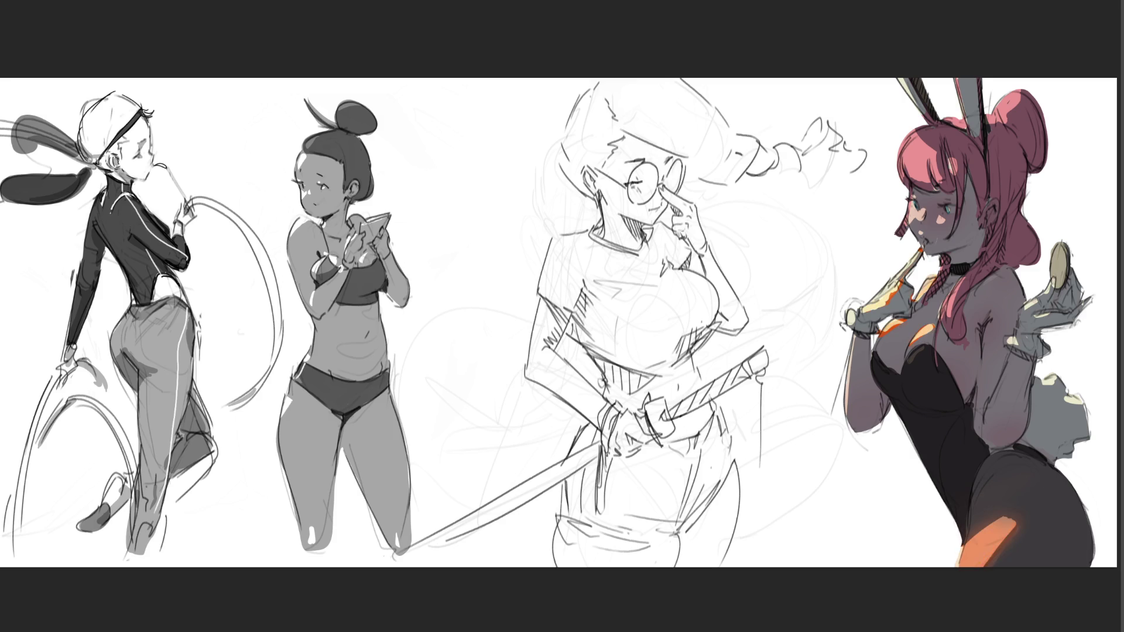
{"action": "key", "text": "shift+plus"}
{"action": "key", "text": "shift+plus"}
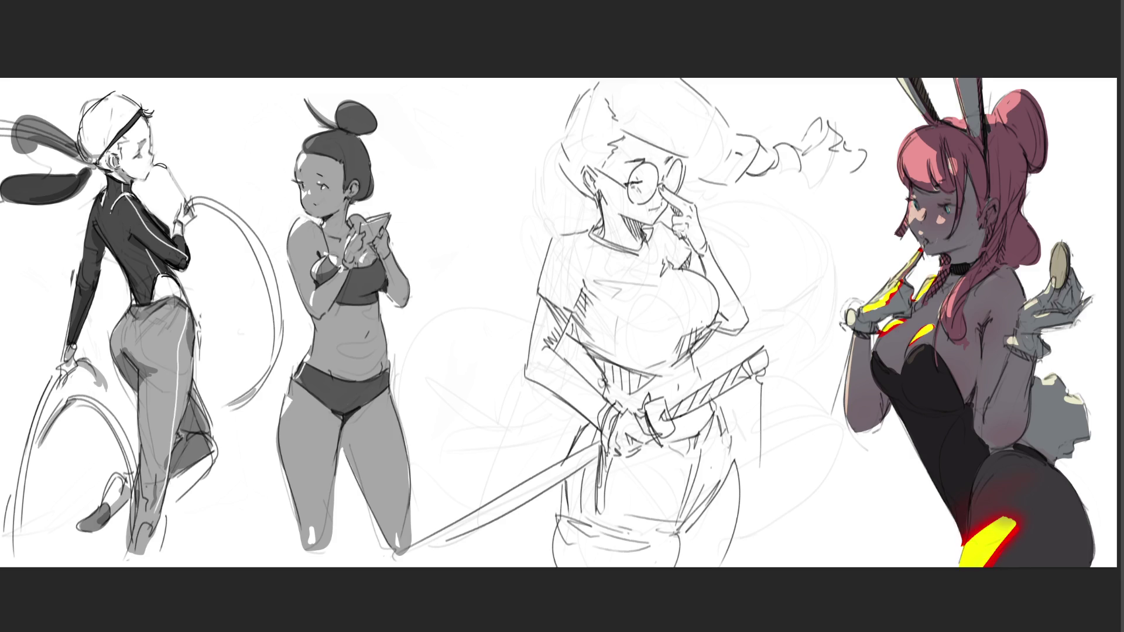
{"action": "key", "text": "shift+plus"}
{"action": "key", "text": "shift+plus"}
{"action": "key", "text": "shift+plus"}
{"action": "key", "text": "shift+plus"}
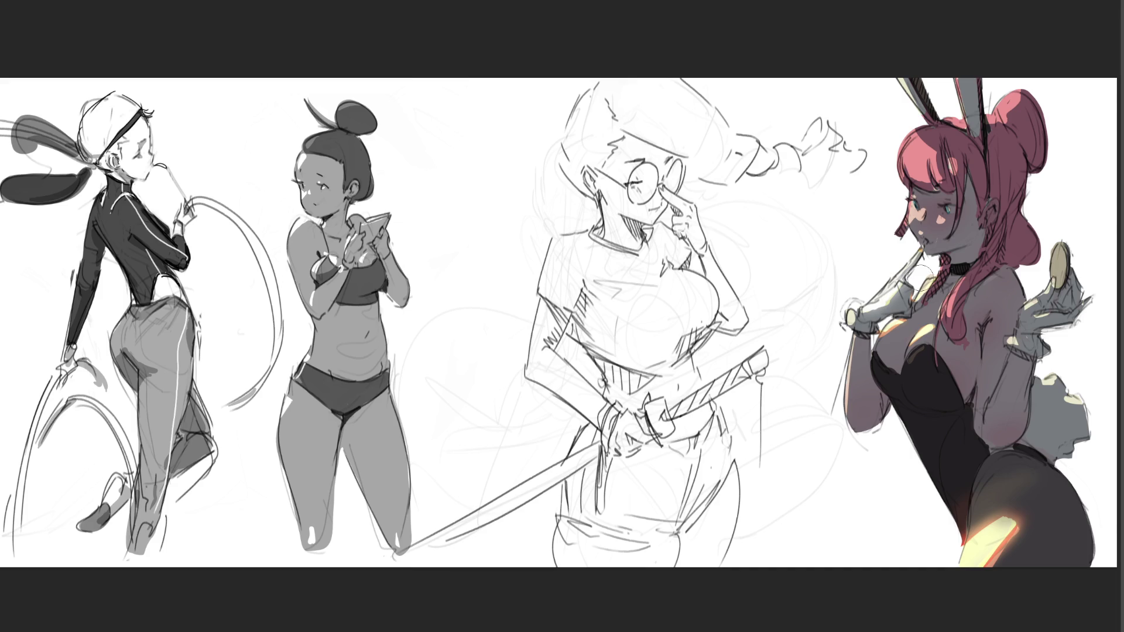
Repaint a bright white chest highlight, undo the shading stroke, and highlight the stick
{"action": "left_click_drag", "start_coordinate": [906, 342], "coordinate": [939, 317]}
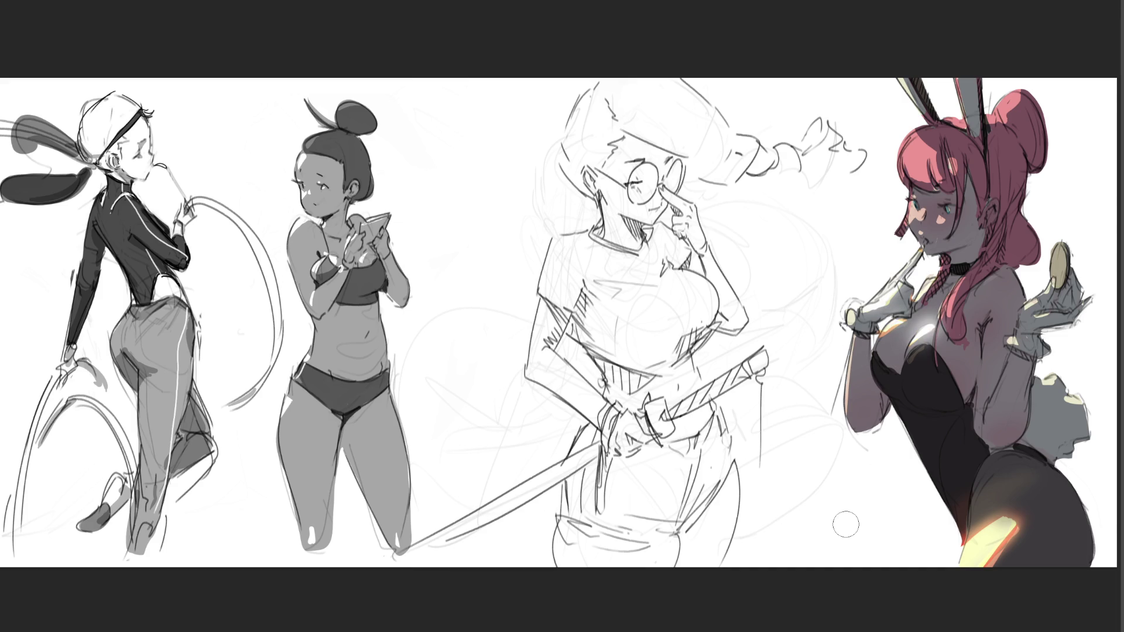
{"action": "mouse_move", "coordinate": [911, 364]}
{"action": "left_mouse_down"}
{"action": "mouse_move", "coordinate": [960, 319]}
{"action": "mouse_move", "coordinate": [922, 310]}
{"action": "mouse_move", "coordinate": [886, 351]}
{"action": "mouse_move", "coordinate": [910, 357]}
{"action": "mouse_move", "coordinate": [935, 313]}
{"action": "left_mouse_up"}
{"action": "key", "text": "ctrl+z"}
{"action": "key", "text": "ctrl+z"}
{"action": "key", "text": "ctrl+z"}
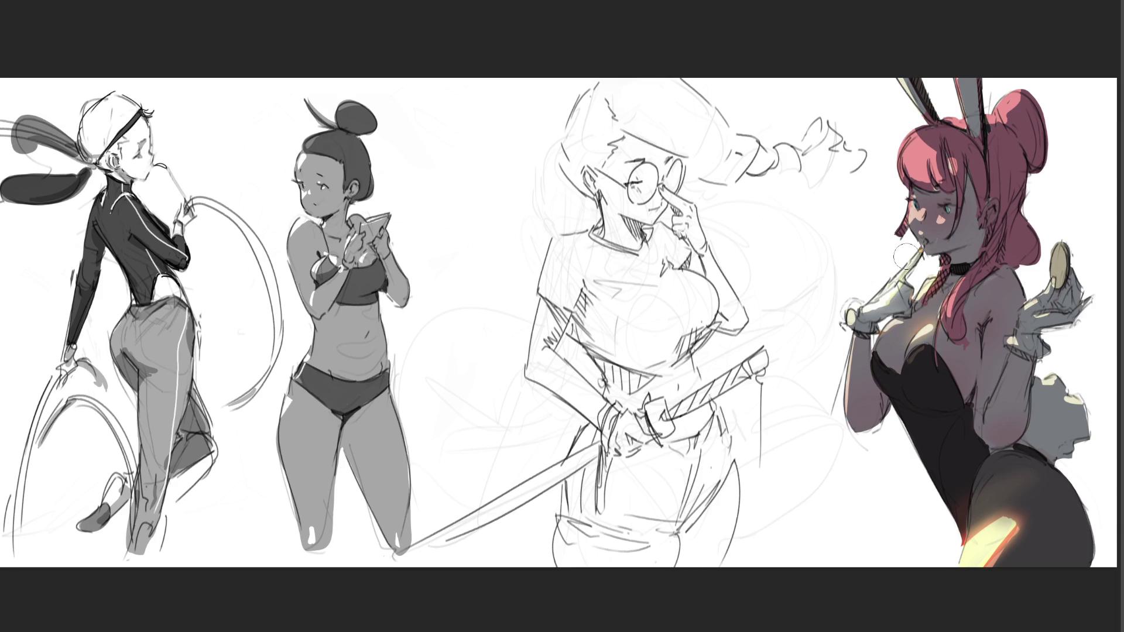
{"action": "left_click_drag", "start_coordinate": [863, 301], "coordinate": [913, 252]}
Warm the eye area and bangs, darken the hip glow to red-orange, and select a rectangle around the figure
{"action": "mouse_move", "coordinate": [918, 198]}
{"action": "left_mouse_down"}
{"action": "mouse_move", "coordinate": [911, 214]}
{"action": "mouse_move", "coordinate": [957, 204]}
{"action": "mouse_move", "coordinate": [947, 204]}
{"action": "mouse_move", "coordinate": [943, 241]}
{"action": "mouse_move", "coordinate": [916, 253]}
{"action": "mouse_move", "coordinate": [928, 233]}
{"action": "left_mouse_up"}
{"action": "mouse_move", "coordinate": [908, 132]}
{"action": "left_mouse_down"}
{"action": "mouse_move", "coordinate": [931, 173]}
{"action": "mouse_move", "coordinate": [896, 141]}
{"action": "mouse_move", "coordinate": [926, 166]}
{"action": "mouse_move", "coordinate": [940, 217]}
{"action": "left_mouse_up"}
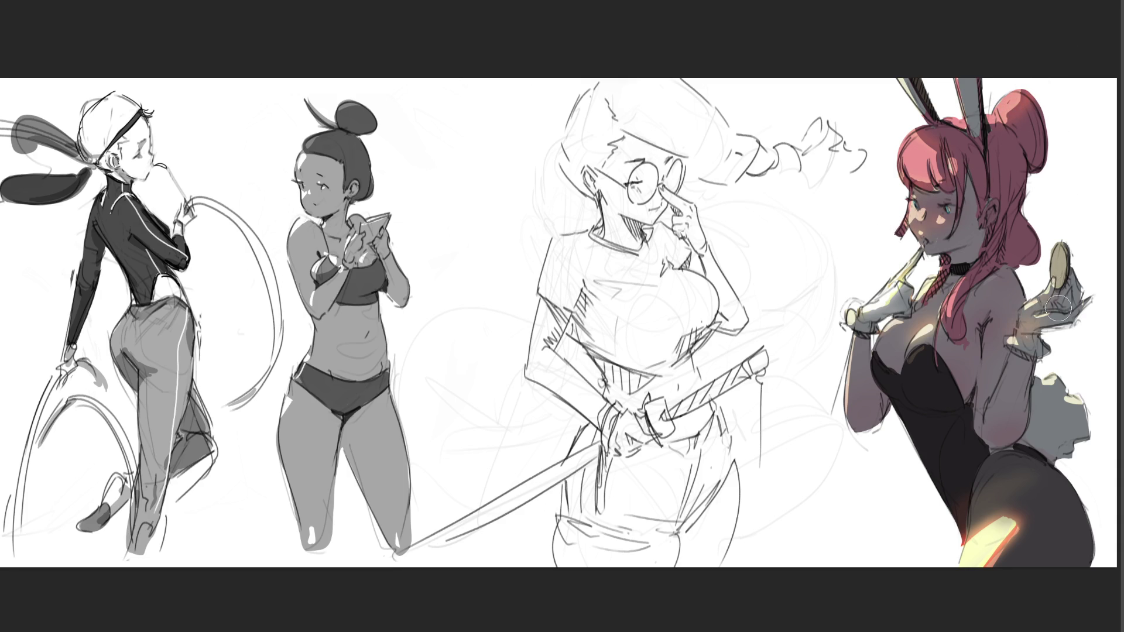
{"action": "mouse_move", "coordinate": [1015, 499]}
{"action": "left_mouse_down"}
{"action": "mouse_move", "coordinate": [960, 562]}
{"action": "mouse_move", "coordinate": [1007, 516]}
{"action": "mouse_move", "coordinate": [1047, 499]}
{"action": "left_mouse_up"}
{"action": "mouse_move", "coordinate": [966, 562]}
{"action": "left_mouse_down"}
{"action": "mouse_move", "coordinate": [1016, 518]}
{"action": "mouse_move", "coordinate": [960, 556]}
{"action": "mouse_move", "coordinate": [989, 514]}
{"action": "mouse_move", "coordinate": [960, 550]}
{"action": "mouse_move", "coordinate": [1013, 522]}
{"action": "mouse_move", "coordinate": [963, 565]}
{"action": "left_mouse_up"}
{"action": "left_click_drag", "start_coordinate": [1040, 521], "coordinate": [1011, 486]}
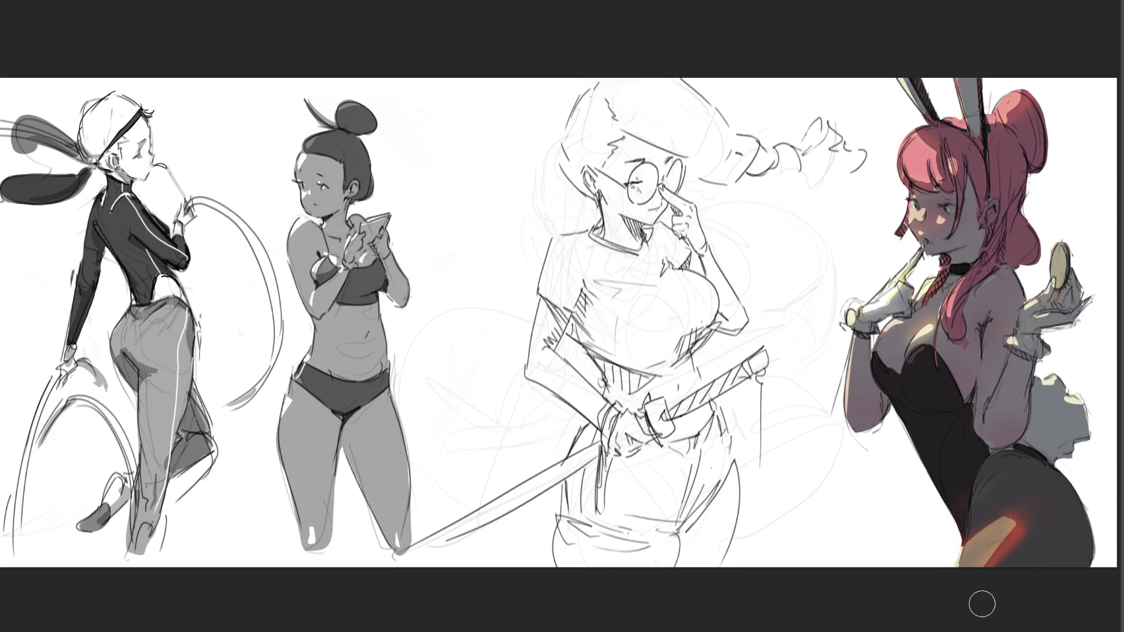
{"action": "left_click_drag", "start_coordinate": [973, 543], "coordinate": [966, 562]}
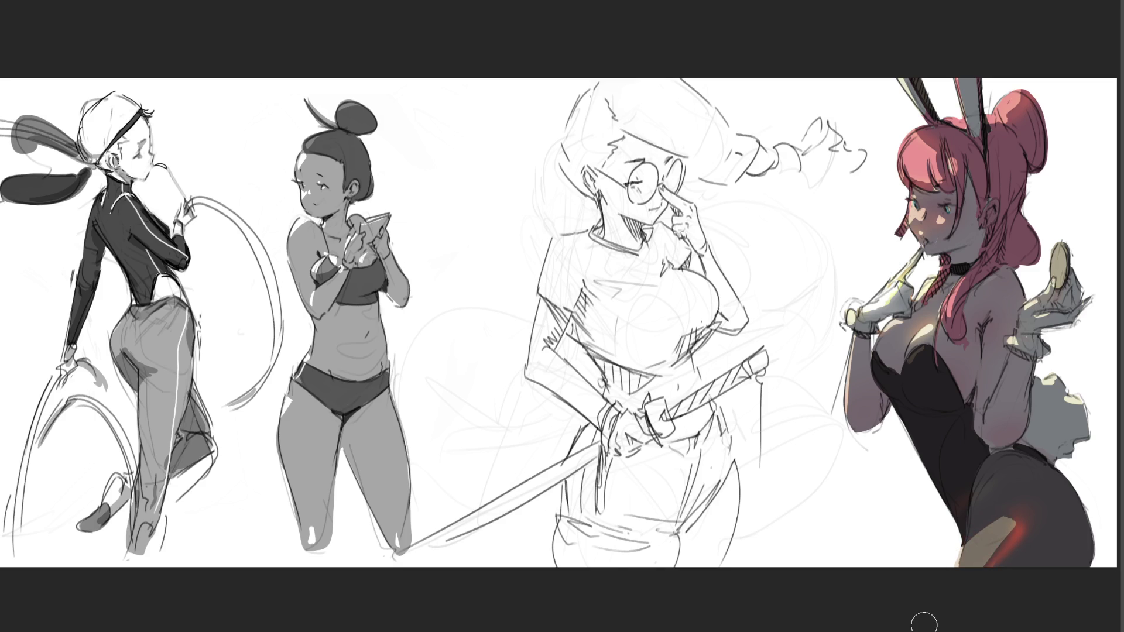
{"action": "mouse_move", "coordinate": [1003, 494]}
{"action": "left_mouse_down"}
{"action": "mouse_move", "coordinate": [1011, 543]}
{"action": "mouse_move", "coordinate": [1033, 521]}
{"action": "mouse_move", "coordinate": [996, 522]}
{"action": "left_mouse_up"}
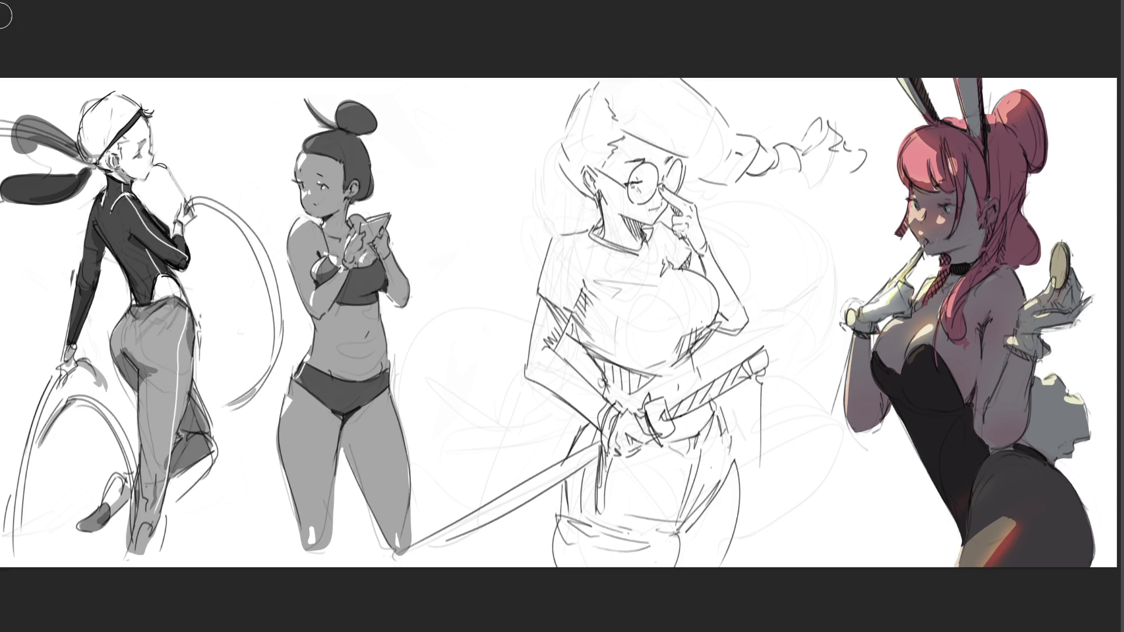
{"action": "mouse_move", "coordinate": [752, 202]}
{"action": "left_mouse_down"}
{"action": "mouse_move", "coordinate": [785, 275]}
{"action": "mouse_move", "coordinate": [1089, 497]}
{"action": "left_mouse_up"}
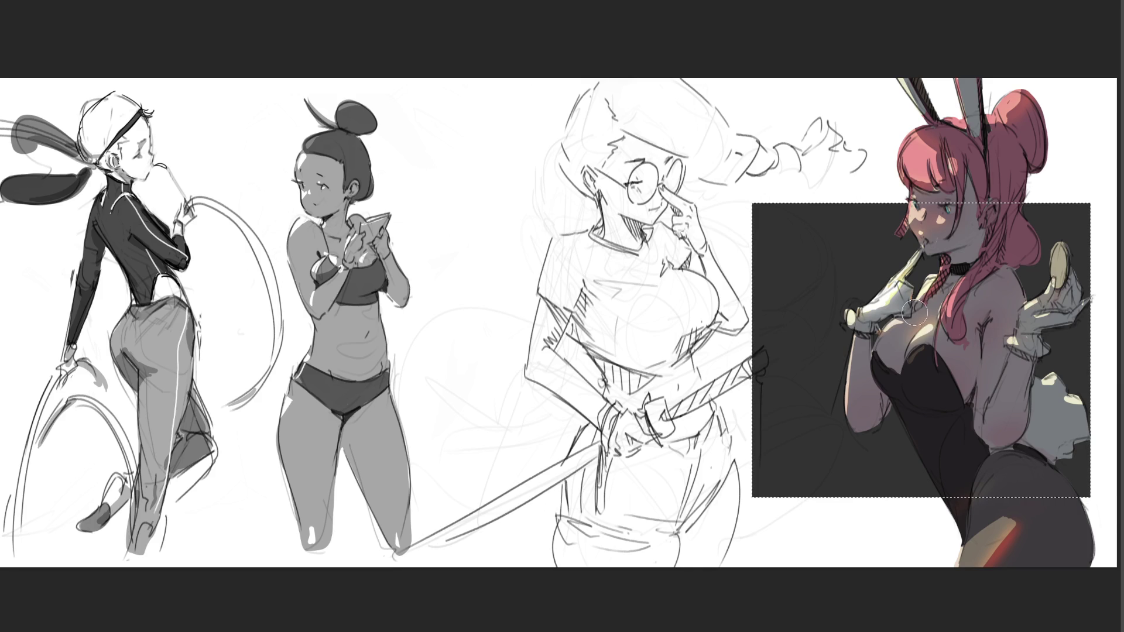
Airbrush a lighter gradient inside the selection with a larger brush, then darken the forearm glow
{"action": "key", "text": "bracketright"}
{"action": "key", "text": "bracketright"}
{"action": "key", "text": "bracketright"}
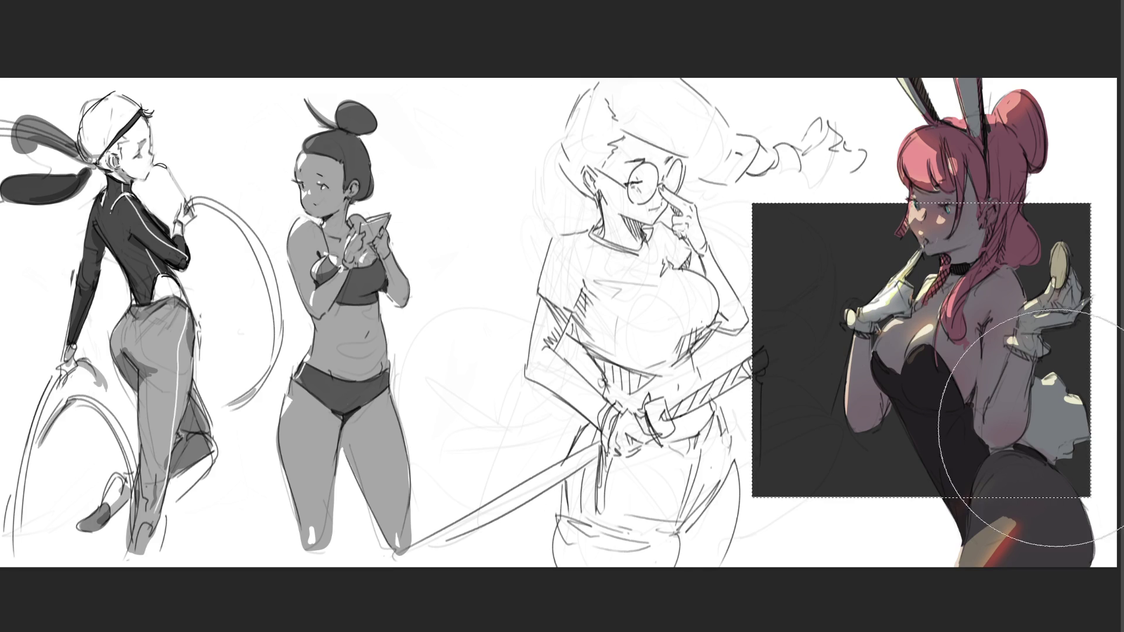
{"action": "left_click_drag", "start_coordinate": [1030, 527], "coordinate": [1062, 436]}
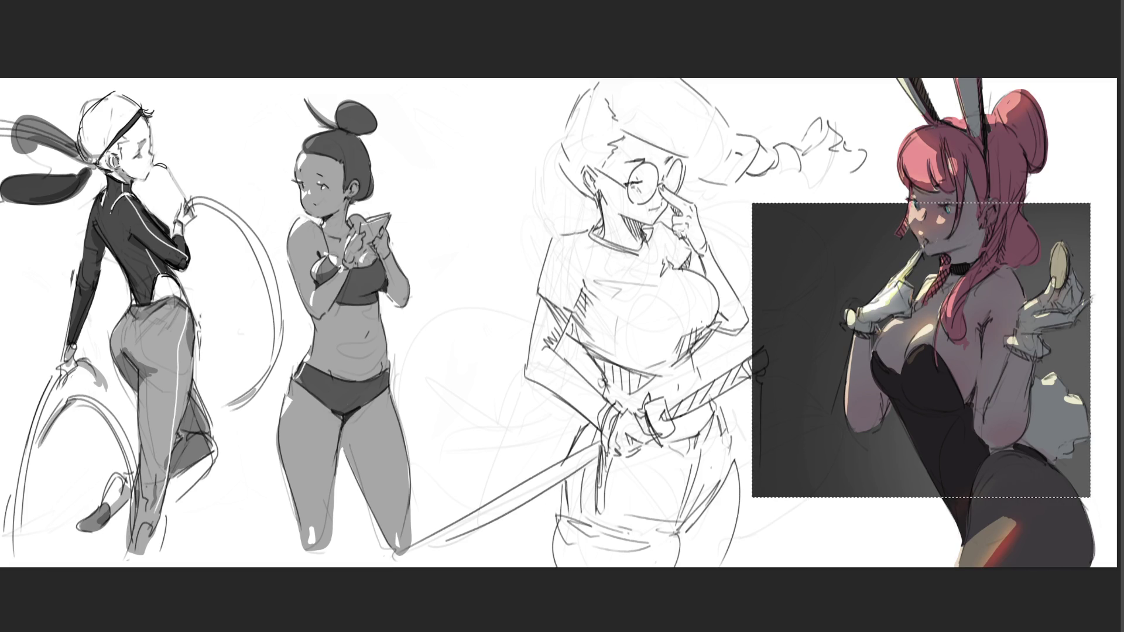
{"action": "key", "text": "ctrl+d"}
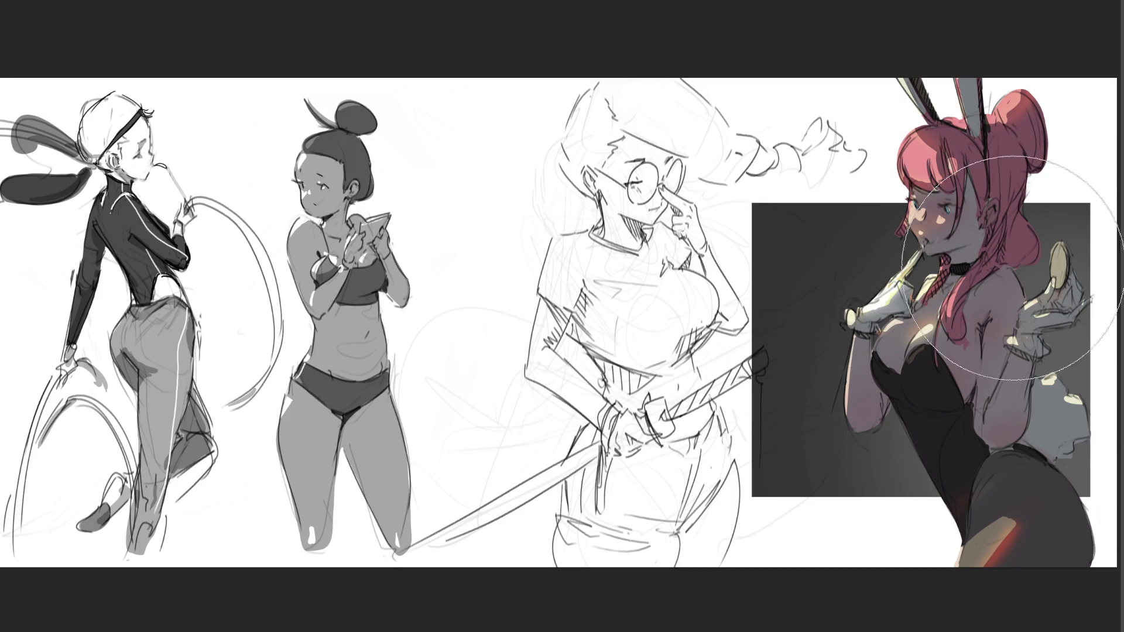
{"action": "key", "text": "bracketleft"}
{"action": "key", "text": "bracketleft"}
{"action": "key", "text": "bracketleft"}
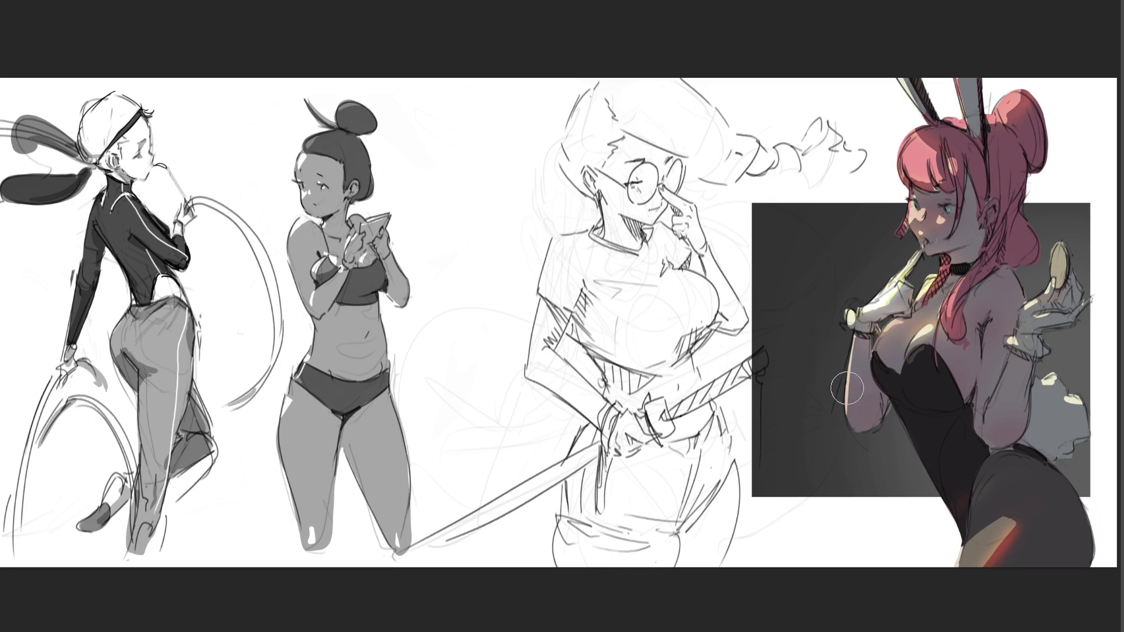
{"action": "left_click_drag", "start_coordinate": [850, 424], "coordinate": [842, 330]}
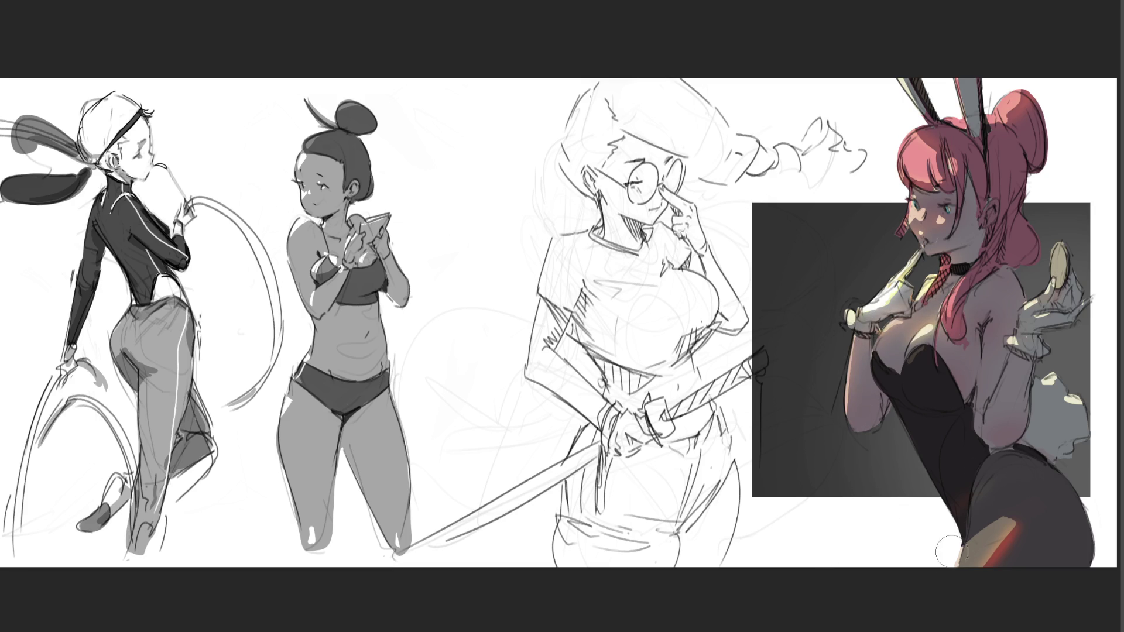
Paint a pink elbow glow and a rounded grey sheen on the bodysuit, then outline the hair bun
{"action": "mouse_move", "coordinate": [992, 445]}
{"action": "left_mouse_down"}
{"action": "mouse_move", "coordinate": [1026, 418]}
{"action": "mouse_move", "coordinate": [995, 448]}
{"action": "mouse_move", "coordinate": [1007, 436]}
{"action": "left_mouse_up"}
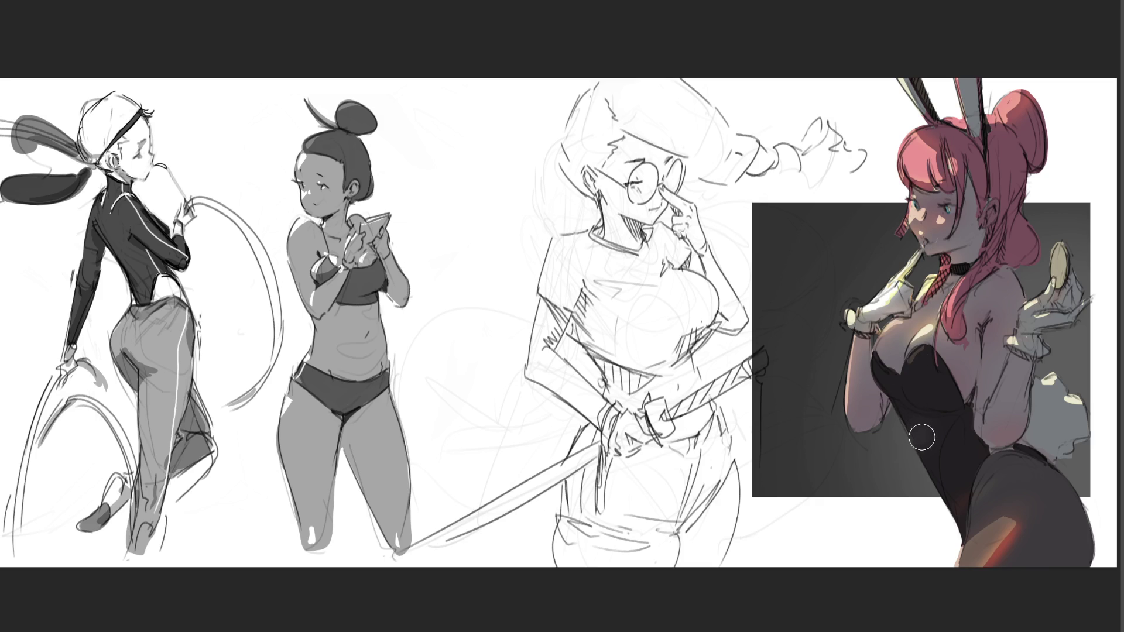
{"action": "left_click_drag", "start_coordinate": [917, 427], "coordinate": [941, 492]}
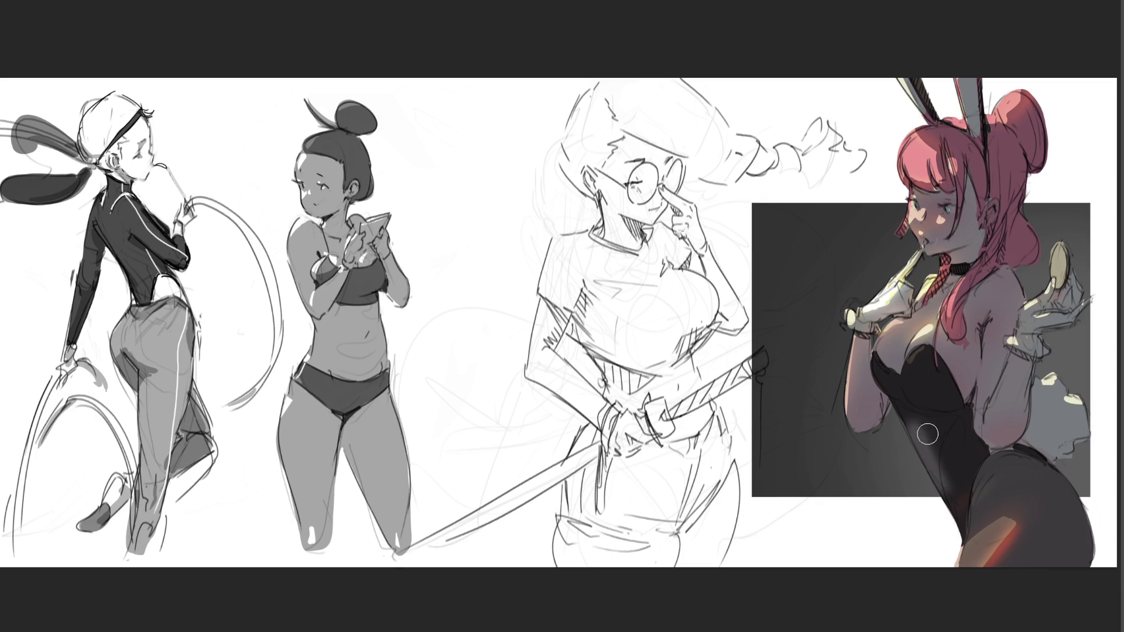
{"action": "left_click_drag", "start_coordinate": [913, 416], "coordinate": [948, 495]}
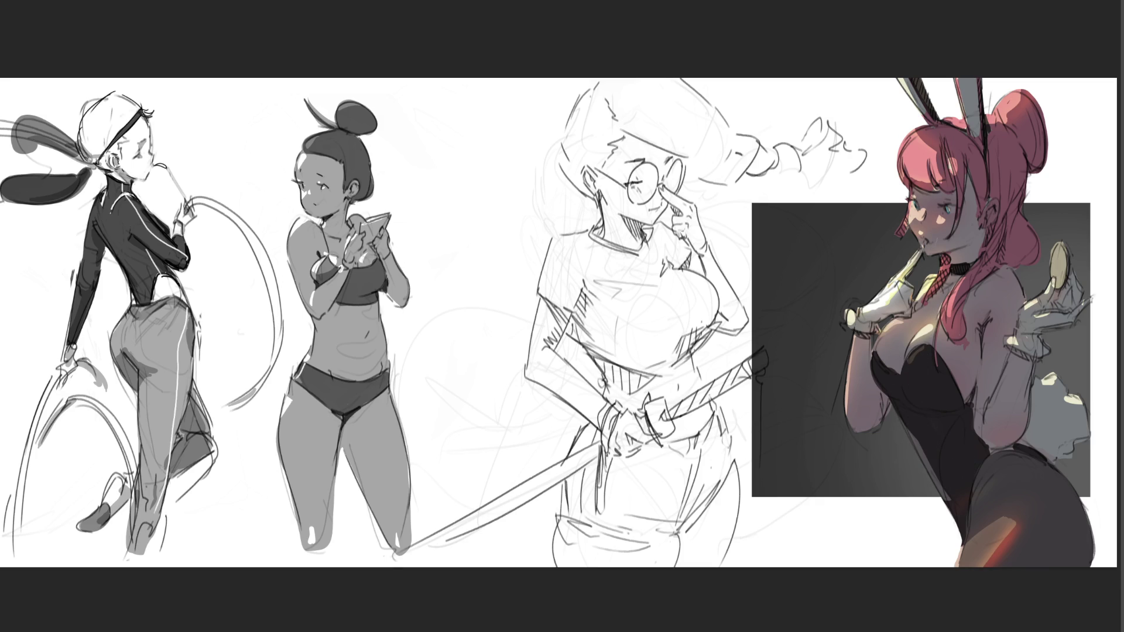
{"action": "left_click_drag", "start_coordinate": [907, 401], "coordinate": [949, 404]}
{"action": "mouse_move", "coordinate": [944, 381]}
{"action": "left_mouse_down"}
{"action": "mouse_move", "coordinate": [915, 388]}
{"action": "mouse_move", "coordinate": [960, 410]}
{"action": "mouse_move", "coordinate": [972, 401]}
{"action": "mouse_move", "coordinate": [911, 380]}
{"action": "mouse_move", "coordinate": [975, 403]}
{"action": "mouse_move", "coordinate": [913, 392]}
{"action": "mouse_move", "coordinate": [975, 410]}
{"action": "mouse_move", "coordinate": [925, 358]}
{"action": "mouse_move", "coordinate": [920, 419]}
{"action": "mouse_move", "coordinate": [949, 492]}
{"action": "mouse_move", "coordinate": [921, 423]}
{"action": "mouse_move", "coordinate": [965, 466]}
{"action": "mouse_move", "coordinate": [894, 414]}
{"action": "left_mouse_up"}
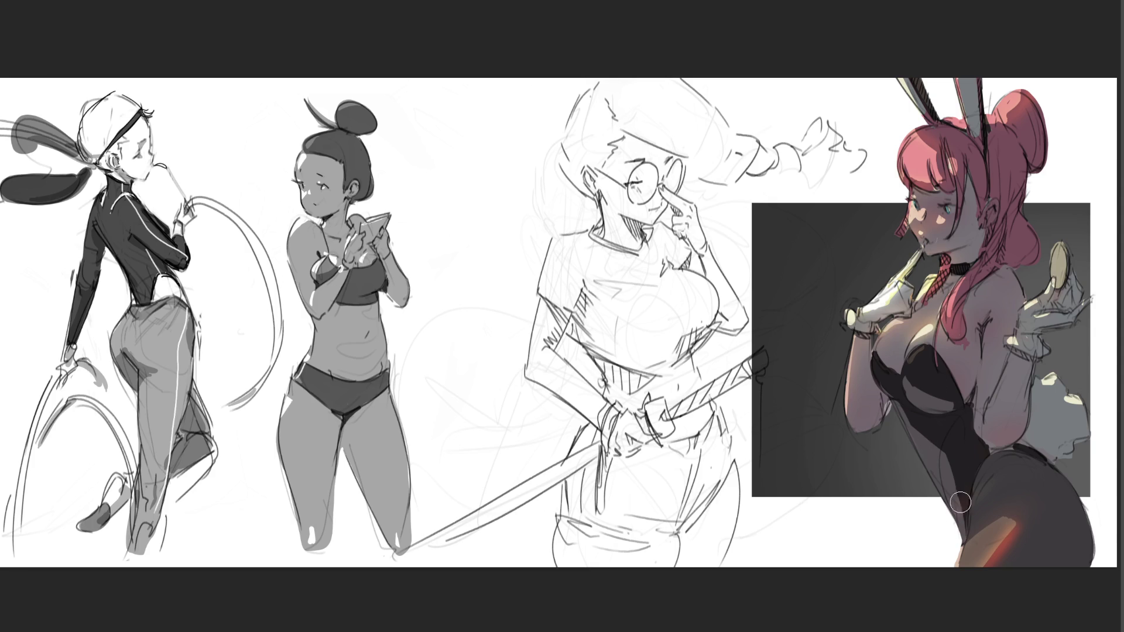
{"action": "mouse_move", "coordinate": [1048, 153]}
{"action": "left_mouse_down"}
{"action": "mouse_move", "coordinate": [1045, 107]}
{"action": "mouse_move", "coordinate": [1029, 86]}
{"action": "left_mouse_up"}
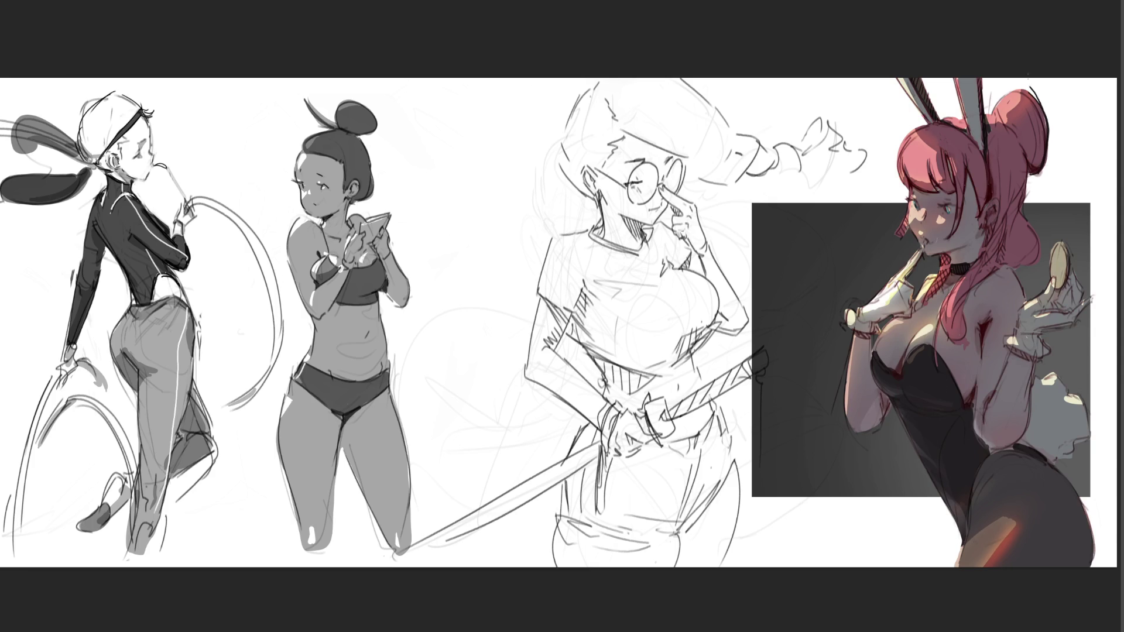
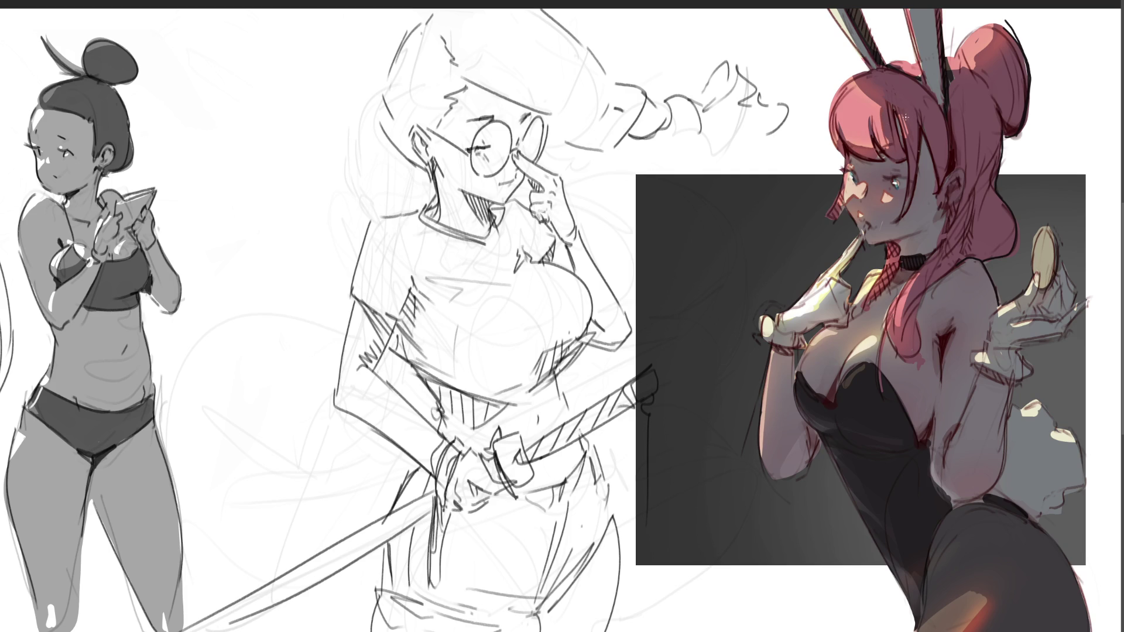
Paint light highlights on the pink hair and bun, and lighten the mouth and chin
{"action": "left_click_drag", "start_coordinate": [885, 108], "coordinate": [884, 143]}
{"action": "left_click_drag", "start_coordinate": [845, 142], "coordinate": [851, 144]}
{"action": "left_click_drag", "start_coordinate": [852, 106], "coordinate": [878, 77]}
{"action": "left_click_drag", "start_coordinate": [973, 37], "coordinate": [976, 43]}
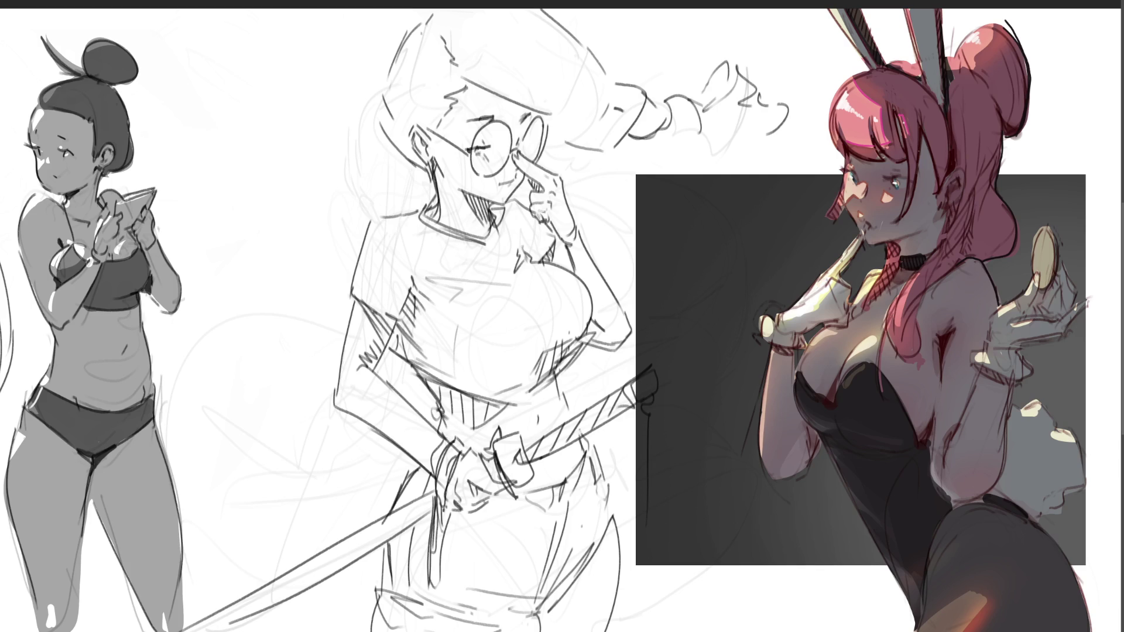
{"action": "left_click_drag", "start_coordinate": [856, 241], "coordinate": [833, 266]}
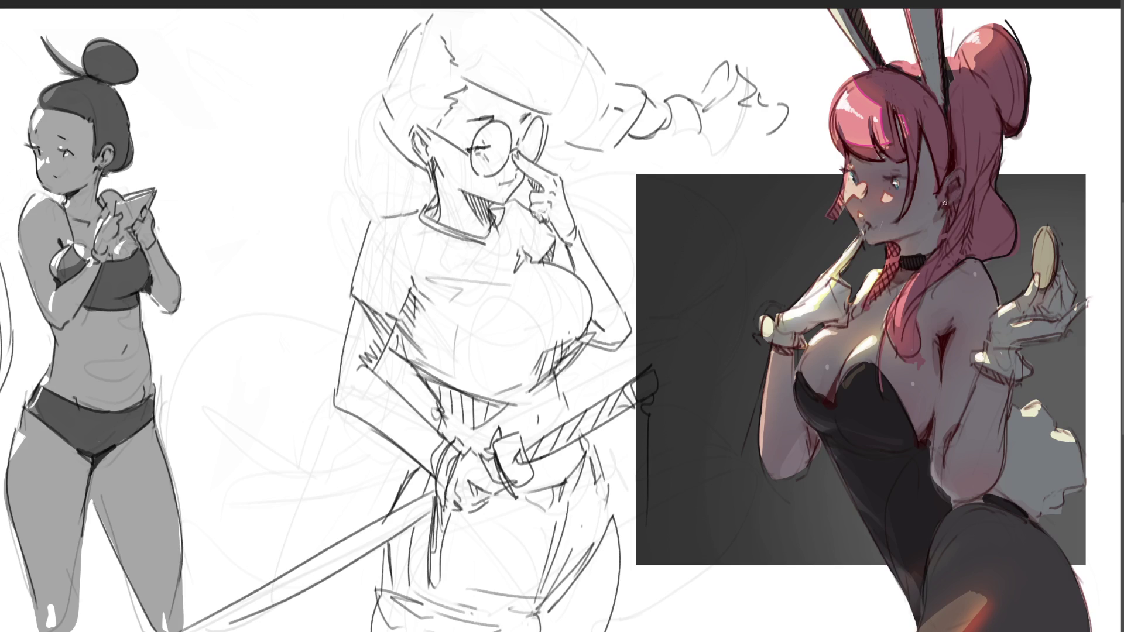
Add dark strokes along the ear and the headband line
{"action": "left_click_drag", "start_coordinate": [960, 190], "coordinate": [938, 217]}
{"action": "left_click_drag", "start_coordinate": [951, 149], "coordinate": [949, 115]}
{"action": "left_click_drag", "start_coordinate": [960, 166], "coordinate": [957, 146]}
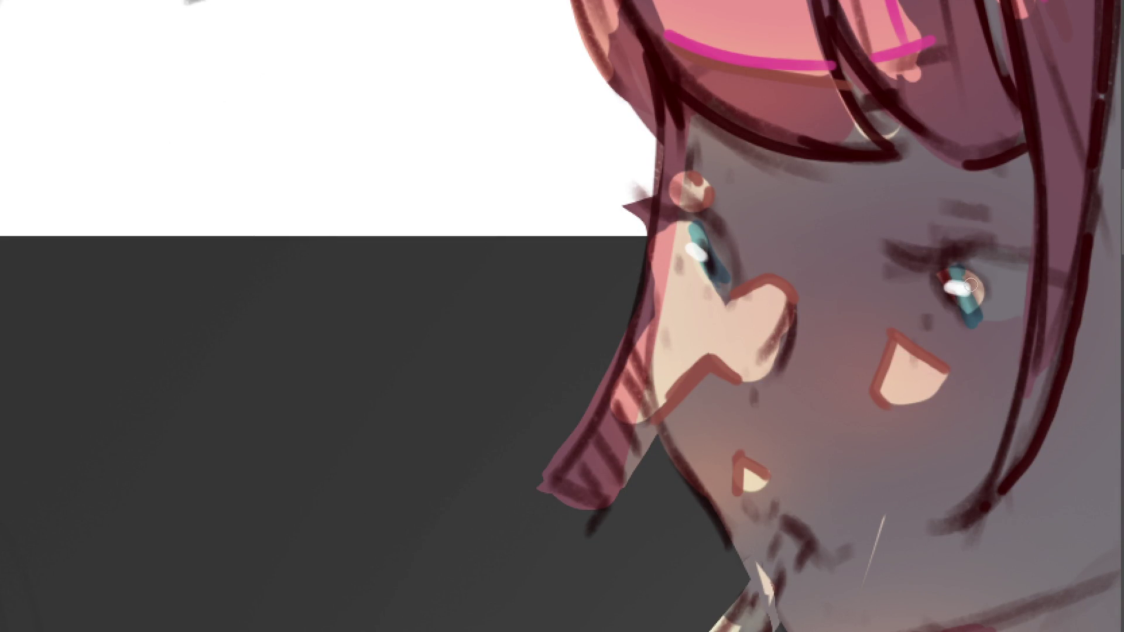
Make both eye highlights glow cyan, darken the pupils and draw dark upper-lid lines
{"action": "mouse_move", "coordinate": [955, 283]}
{"action": "left_mouse_down"}
{"action": "mouse_move", "coordinate": [967, 284]}
{"action": "mouse_move", "coordinate": [956, 295]}
{"action": "left_mouse_up"}
{"action": "left_click_drag", "start_coordinate": [690, 252], "coordinate": [705, 258]}
{"action": "left_click_drag", "start_coordinate": [939, 266], "coordinate": [966, 259]}
{"action": "mouse_move", "coordinate": [709, 264]}
{"action": "left_mouse_down"}
{"action": "mouse_move", "coordinate": [710, 251]}
{"action": "mouse_move", "coordinate": [713, 274]}
{"action": "left_mouse_up"}
{"action": "left_click_drag", "start_coordinate": [695, 224], "coordinate": [724, 245]}
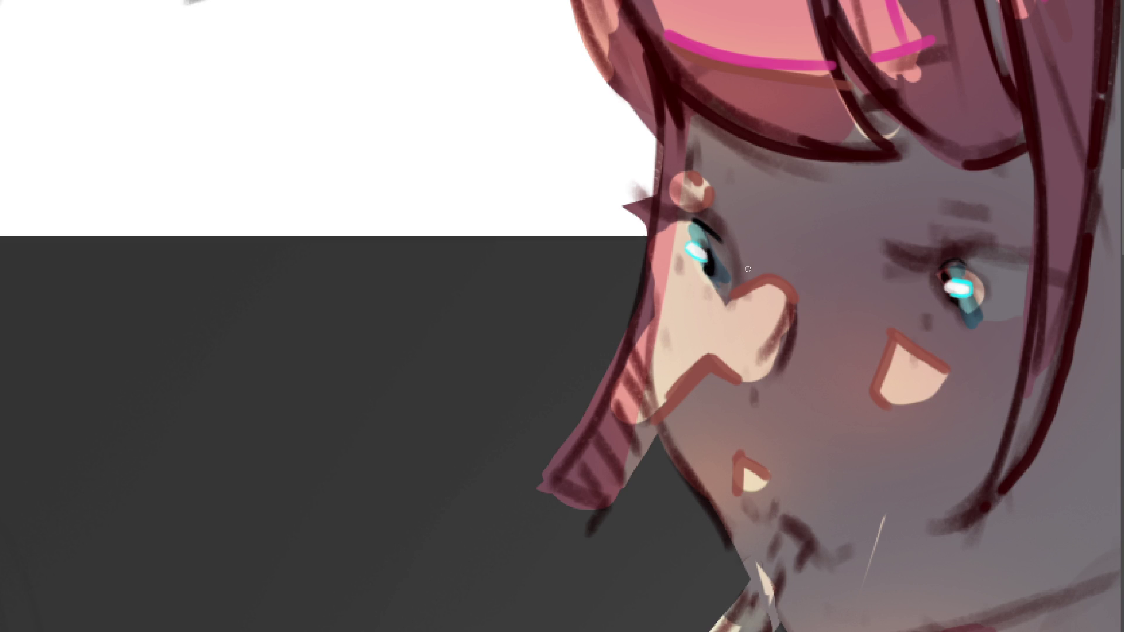
{"action": "left_click_drag", "start_coordinate": [931, 269], "coordinate": [988, 253]}
{"action": "key", "text": "ctrl+0"}
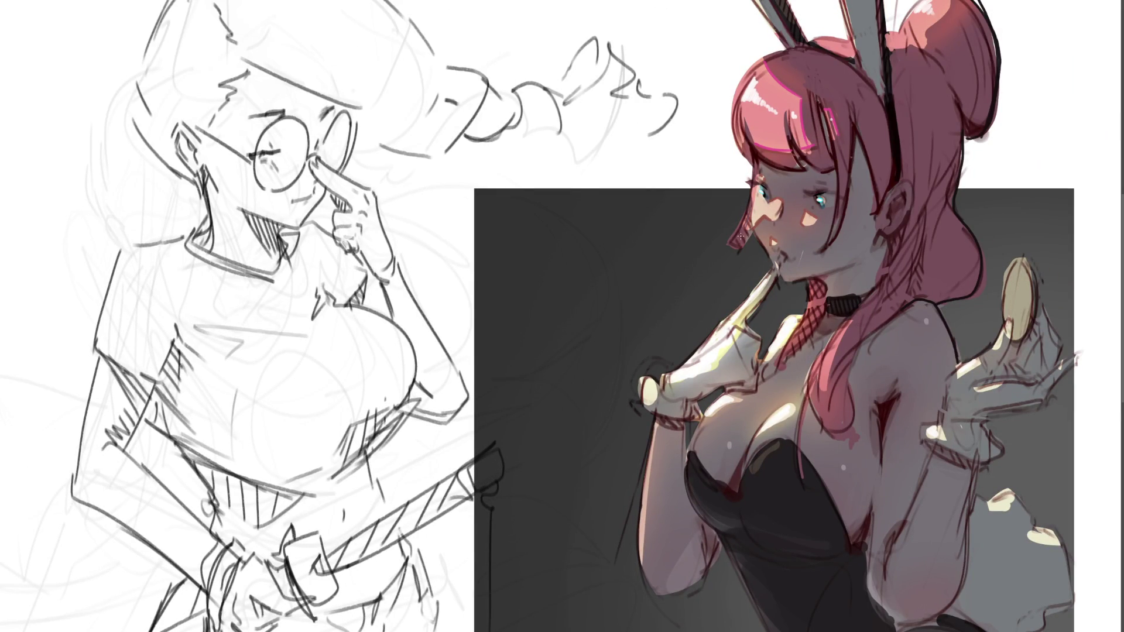
Brush lighter pink onto the hair strand beside the mouth and darken the bangs edge
{"action": "left_click_drag", "start_coordinate": [737, 237], "coordinate": [731, 244]}
{"action": "left_click_drag", "start_coordinate": [750, 209], "coordinate": [736, 235]}
{"action": "left_click_drag", "start_coordinate": [753, 164], "coordinate": [729, 240]}
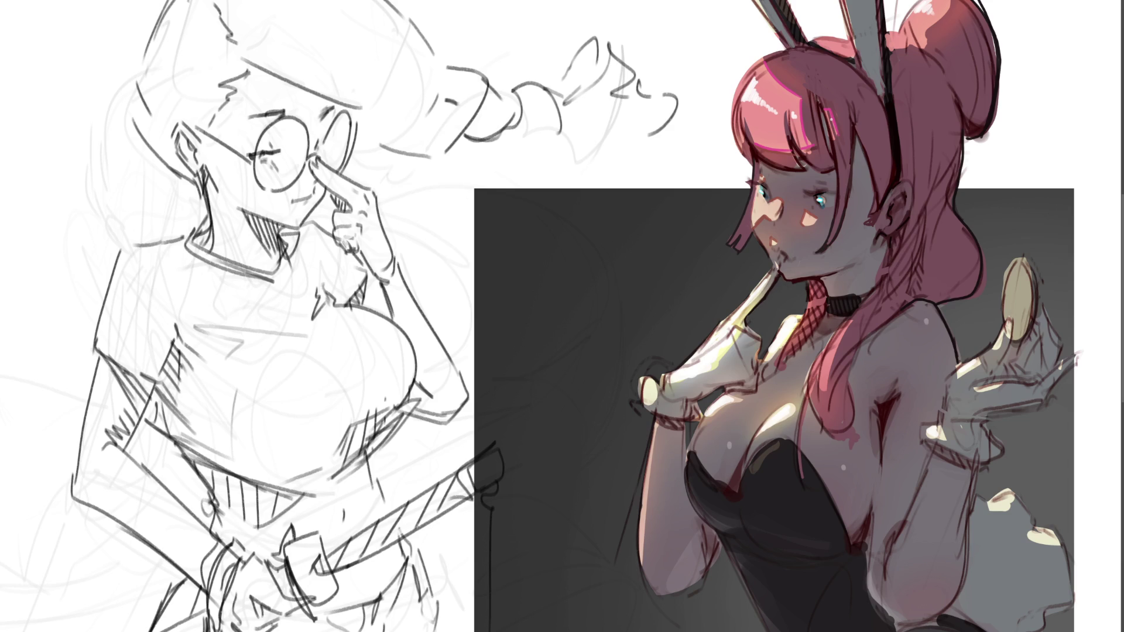
{"action": "key", "text": "ctrl+0"}
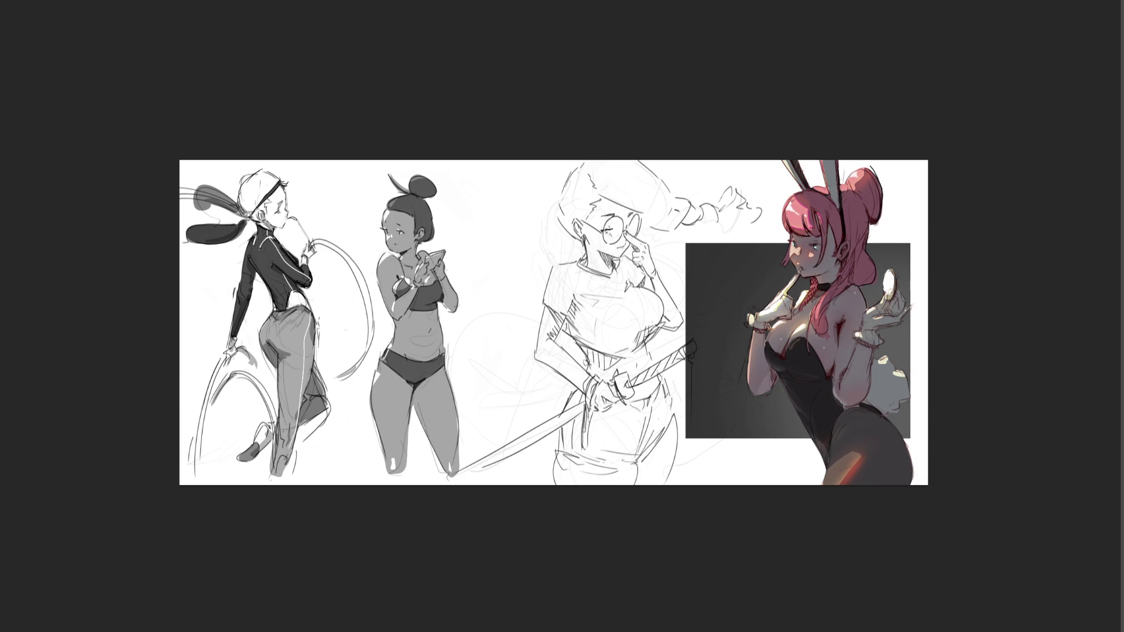
With a larger brush, try white highlights on the coin and hair by the hand, undoing them
{"action": "left_click_drag", "start_coordinate": [890, 275], "coordinate": [887, 285]}
{"action": "key", "text": "bracketright"}
{"action": "key", "text": "bracketright"}
{"action": "key", "text": "bracketright"}
{"action": "key", "text": "v"}
{"action": "key", "text": "b"}
{"action": "mouse_move", "coordinate": [882, 272]}
{"action": "left_mouse_down"}
{"action": "mouse_move", "coordinate": [852, 225]}
{"action": "mouse_move", "coordinate": [827, 345]}
{"action": "left_mouse_up"}
{"action": "key", "text": "ctrl+z"}
{"action": "key", "text": "ctrl+z"}
{"action": "mouse_move", "coordinate": [894, 282]}
{"action": "left_mouse_down"}
{"action": "mouse_move", "coordinate": [898, 240]}
{"action": "mouse_move", "coordinate": [859, 253]}
{"action": "mouse_move", "coordinate": [890, 325]}
{"action": "left_mouse_up"}
{"action": "key", "text": "ctrl+z"}
{"action": "key", "text": "ctrl+z"}
{"action": "left_click_drag", "start_coordinate": [888, 212], "coordinate": [878, 289]}
{"action": "key", "text": "ctrl+z"}
{"action": "left_click_drag", "start_coordinate": [846, 251], "coordinate": [872, 277]}
{"action": "key", "text": "ctrl+z"}
{"action": "key", "text": "ctrl+z"}
Paint white highlights on the hair near the hand, across the raised arm and on the held object
{"action": "mouse_move", "coordinate": [848, 267]}
{"action": "left_mouse_down"}
{"action": "mouse_move", "coordinate": [869, 286]}
{"action": "mouse_move", "coordinate": [862, 249]}
{"action": "mouse_move", "coordinate": [878, 285]}
{"action": "mouse_move", "coordinate": [855, 252]}
{"action": "mouse_move", "coordinate": [881, 272]}
{"action": "mouse_move", "coordinate": [883, 241]}
{"action": "left_mouse_up"}
{"action": "left_click_drag", "start_coordinate": [891, 279], "coordinate": [877, 236]}
{"action": "left_click_drag", "start_coordinate": [834, 326], "coordinate": [885, 291]}
{"action": "key", "text": "ctrl+z"}
{"action": "left_click_drag", "start_coordinate": [831, 323], "coordinate": [913, 268]}
{"action": "left_click_drag", "start_coordinate": [886, 255], "coordinate": [885, 274]}
{"action": "left_click_drag", "start_coordinate": [891, 234], "coordinate": [896, 316]}
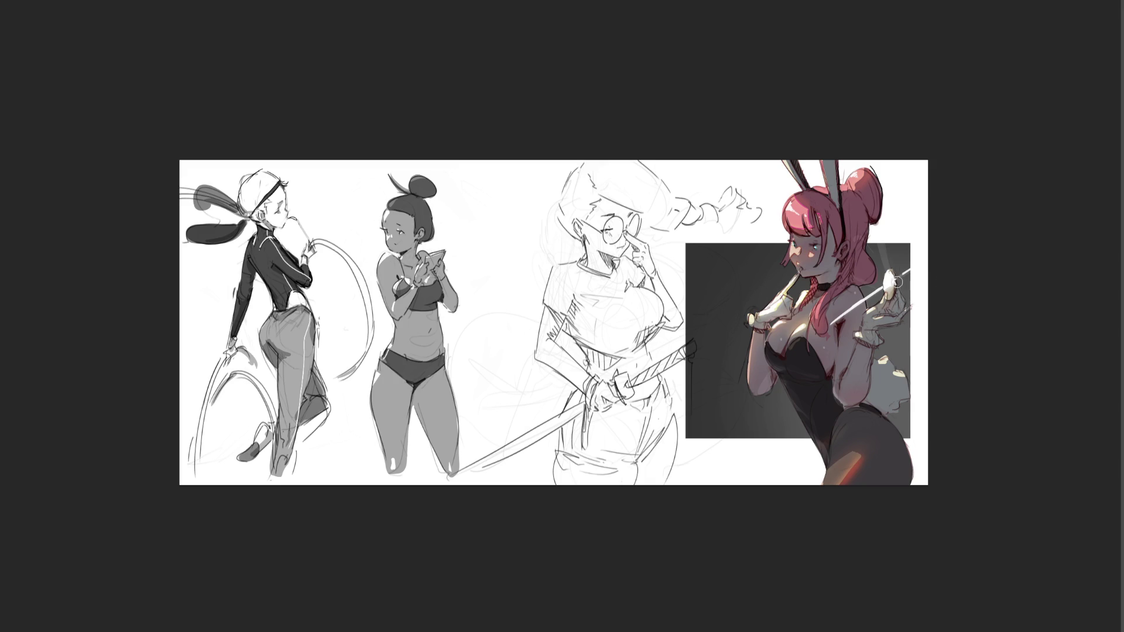
{"action": "left_click_drag", "start_coordinate": [882, 246], "coordinate": [890, 274]}
{"action": "key", "text": "ctrl+z"}
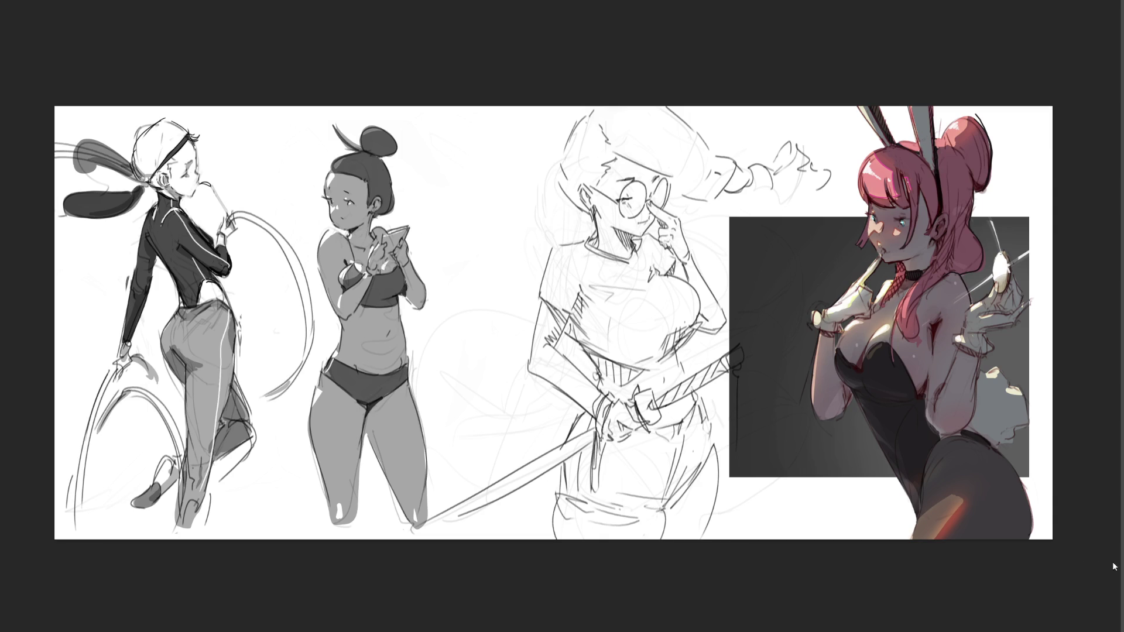
Paint the left bunny ear dark and darken the inner right ear, removing a stray dab
{"action": "left_click", "coordinate": [911, 175]}
{"action": "key", "text": "ctrl+z"}
{"action": "left_click_drag", "start_coordinate": [862, 96], "coordinate": [901, 167]}
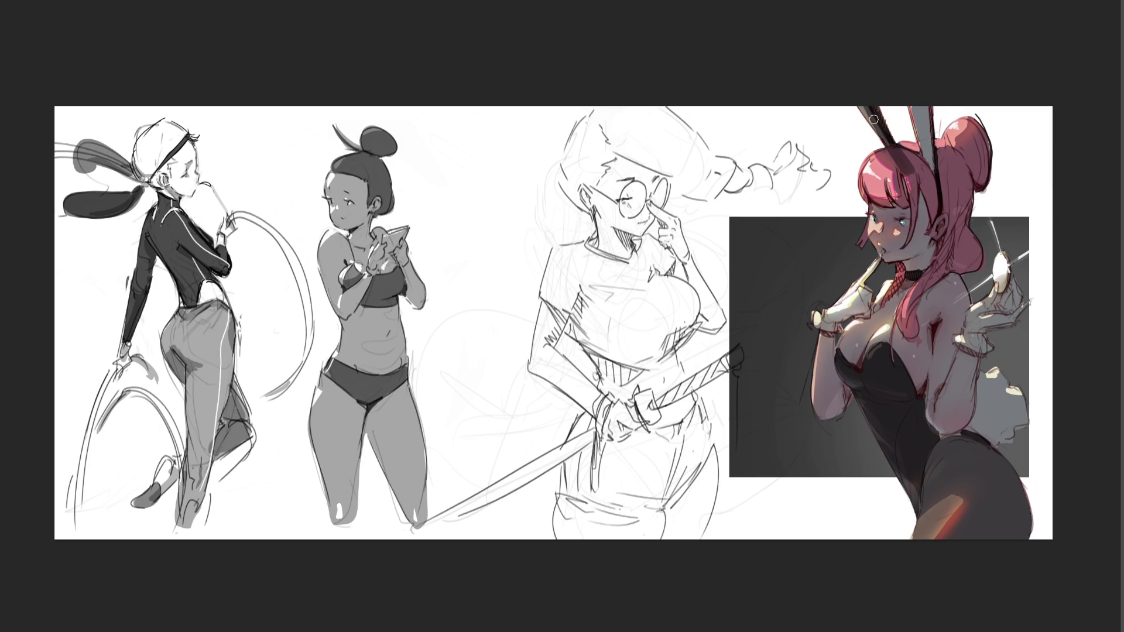
{"action": "left_click_drag", "start_coordinate": [914, 121], "coordinate": [929, 176]}
{"action": "left_click_drag", "start_coordinate": [921, 95], "coordinate": [938, 198]}
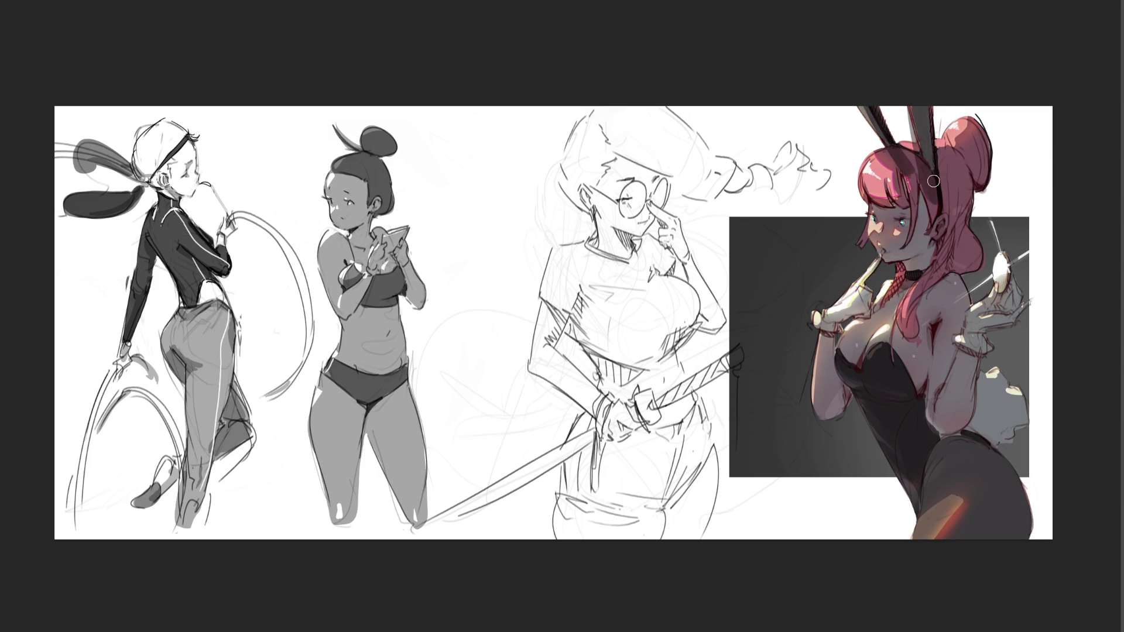
Shade the hair bun, the top of the head and the strands below the neck darker
{"action": "mouse_move", "coordinate": [928, 155]}
{"action": "left_mouse_down"}
{"action": "mouse_move", "coordinate": [959, 127]}
{"action": "mouse_move", "coordinate": [978, 154]}
{"action": "mouse_move", "coordinate": [969, 182]}
{"action": "mouse_move", "coordinate": [987, 149]}
{"action": "mouse_move", "coordinate": [975, 173]}
{"action": "left_mouse_up"}
{"action": "mouse_move", "coordinate": [896, 167]}
{"action": "left_mouse_down"}
{"action": "mouse_move", "coordinate": [881, 170]}
{"action": "mouse_move", "coordinate": [882, 158]}
{"action": "mouse_move", "coordinate": [900, 199]}
{"action": "mouse_move", "coordinate": [882, 212]}
{"action": "mouse_move", "coordinate": [886, 245]}
{"action": "mouse_move", "coordinate": [916, 225]}
{"action": "mouse_move", "coordinate": [928, 252]}
{"action": "mouse_move", "coordinate": [873, 219]}
{"action": "left_mouse_up"}
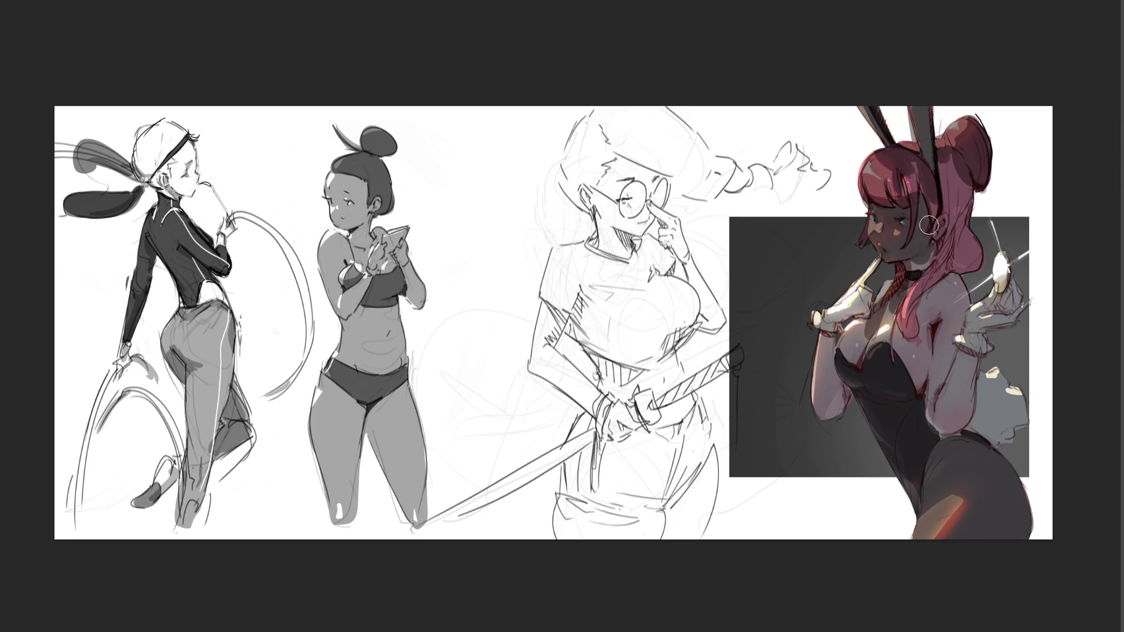
{"action": "mouse_move", "coordinate": [934, 166]}
{"action": "left_mouse_down"}
{"action": "mouse_move", "coordinate": [946, 228]}
{"action": "mouse_move", "coordinate": [959, 176]}
{"action": "mouse_move", "coordinate": [954, 229]}
{"action": "mouse_move", "coordinate": [966, 254]}
{"action": "mouse_move", "coordinate": [945, 261]}
{"action": "mouse_move", "coordinate": [900, 319]}
{"action": "mouse_move", "coordinate": [902, 340]}
{"action": "left_mouse_up"}
{"action": "mouse_move", "coordinate": [892, 293]}
{"action": "left_mouse_down"}
{"action": "mouse_move", "coordinate": [869, 325]}
{"action": "mouse_move", "coordinate": [864, 302]}
{"action": "mouse_move", "coordinate": [834, 323]}
{"action": "mouse_move", "coordinate": [861, 296]}
{"action": "mouse_move", "coordinate": [852, 281]}
{"action": "mouse_move", "coordinate": [872, 269]}
{"action": "mouse_move", "coordinate": [822, 319]}
{"action": "mouse_move", "coordinate": [828, 410]}
{"action": "mouse_move", "coordinate": [866, 328]}
{"action": "mouse_move", "coordinate": [864, 373]}
{"action": "mouse_move", "coordinate": [917, 487]}
{"action": "mouse_move", "coordinate": [926, 539]}
{"action": "left_mouse_up"}
With a larger brush, shade the hip and white upper sleeve darker
{"action": "key", "text": "bracketright"}
{"action": "mouse_move", "coordinate": [948, 275]}
{"action": "left_mouse_down"}
{"action": "mouse_move", "coordinate": [953, 377]}
{"action": "mouse_move", "coordinate": [944, 293]}
{"action": "mouse_move", "coordinate": [927, 409]}
{"action": "mouse_move", "coordinate": [951, 422]}
{"action": "mouse_move", "coordinate": [960, 363]}
{"action": "mouse_move", "coordinate": [981, 398]}
{"action": "mouse_move", "coordinate": [989, 381]}
{"action": "mouse_move", "coordinate": [995, 404]}
{"action": "mouse_move", "coordinate": [1016, 410]}
{"action": "mouse_move", "coordinate": [963, 404]}
{"action": "mouse_move", "coordinate": [1012, 497]}
{"action": "mouse_move", "coordinate": [992, 512]}
{"action": "mouse_move", "coordinate": [956, 469]}
{"action": "mouse_move", "coordinate": [976, 521]}
{"action": "mouse_move", "coordinate": [923, 451]}
{"action": "left_mouse_up"}
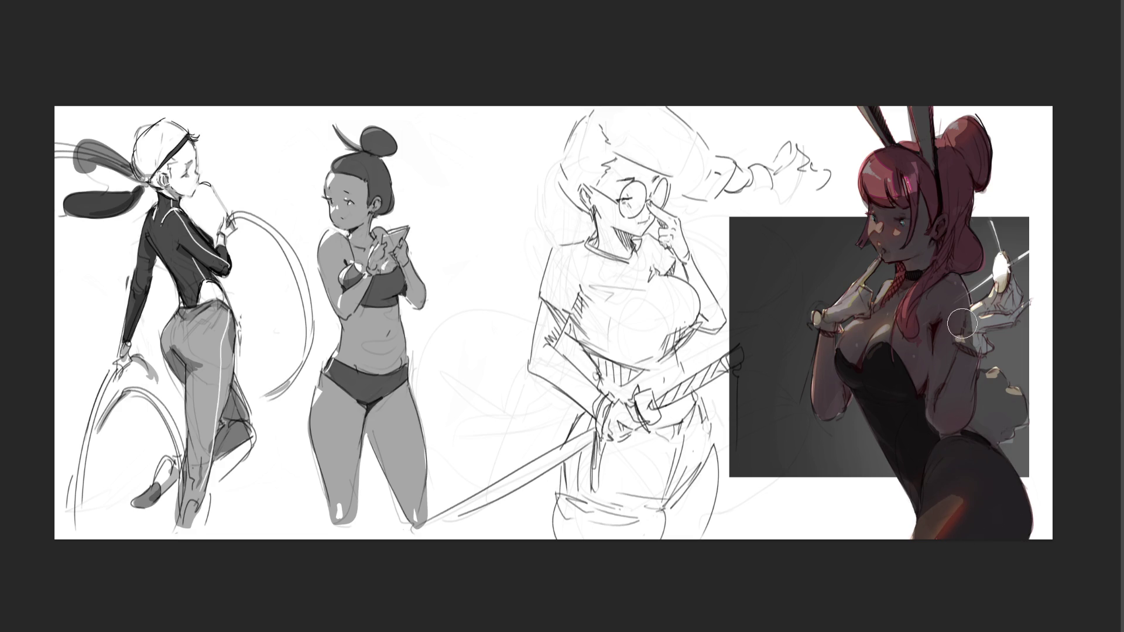
{"action": "key", "text": "bracketleft"}
{"action": "key", "text": "bracketleft"}
{"action": "key", "text": "bracketleft"}
Add small dark strokes around the glove cuff and over the bright egg highlight
{"action": "mouse_move", "coordinate": [966, 329]}
{"action": "left_mouse_down"}
{"action": "mouse_move", "coordinate": [979, 347]}
{"action": "mouse_move", "coordinate": [1009, 315]}
{"action": "mouse_move", "coordinate": [1011, 281]}
{"action": "mouse_move", "coordinate": [984, 318]}
{"action": "mouse_move", "coordinate": [966, 290]}
{"action": "mouse_move", "coordinate": [972, 319]}
{"action": "left_mouse_up"}
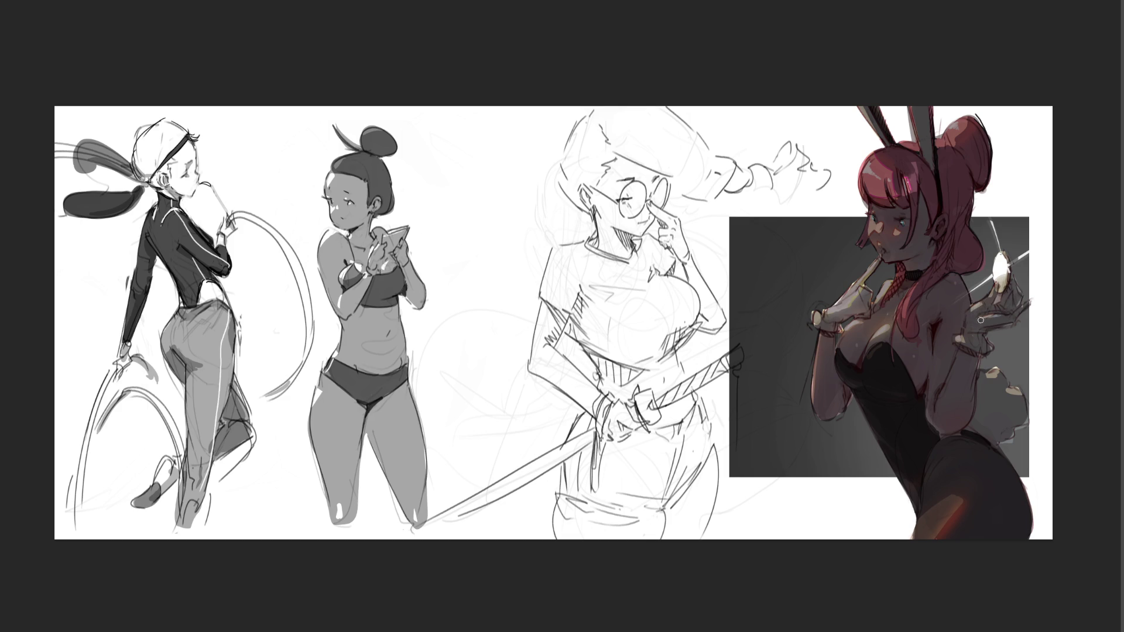
{"action": "left_click_drag", "start_coordinate": [1005, 271], "coordinate": [1006, 282]}
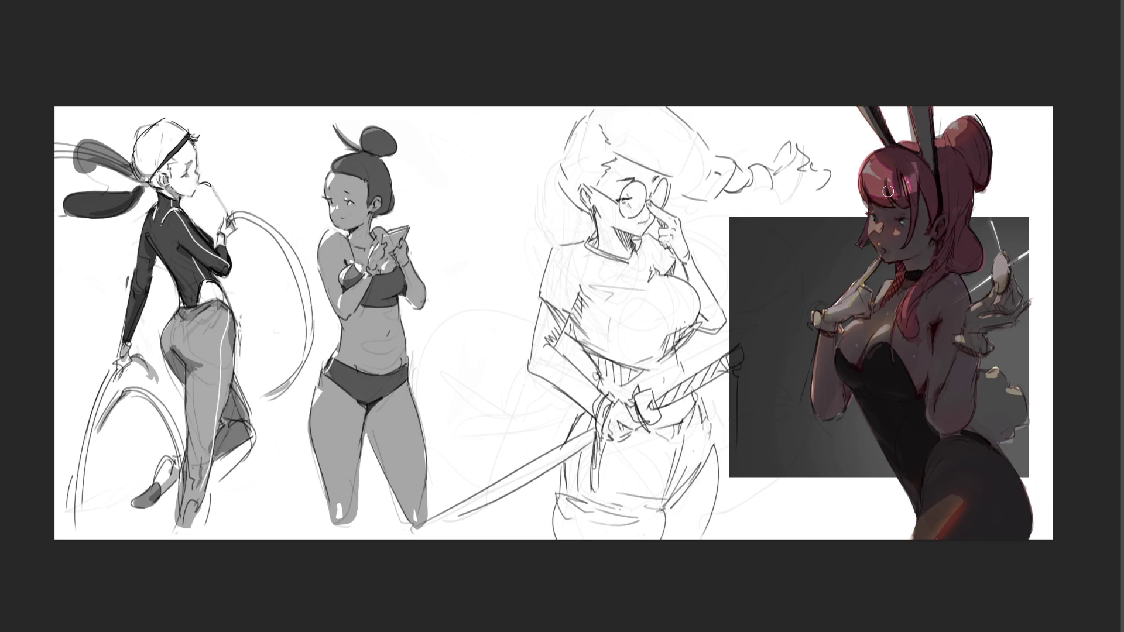
{"action": "key", "text": "bracketright"}
{"action": "key", "text": "bracketright"}
{"action": "key", "text": "bracketright"}
Brighten the hair and bangs pink, darken the bun, and lighten the gloved hand at her mouth
{"action": "mouse_move", "coordinate": [897, 176]}
{"action": "left_mouse_down"}
{"action": "mouse_move", "coordinate": [878, 169]}
{"action": "mouse_move", "coordinate": [913, 164]}
{"action": "left_mouse_up"}
{"action": "mouse_move", "coordinate": [981, 141]}
{"action": "left_mouse_down"}
{"action": "mouse_move", "coordinate": [936, 176]}
{"action": "mouse_move", "coordinate": [940, 240]}
{"action": "mouse_move", "coordinate": [855, 199]}
{"action": "mouse_move", "coordinate": [954, 187]}
{"action": "mouse_move", "coordinate": [918, 265]}
{"action": "mouse_move", "coordinate": [954, 234]}
{"action": "mouse_move", "coordinate": [954, 292]}
{"action": "mouse_move", "coordinate": [925, 328]}
{"action": "mouse_move", "coordinate": [878, 351]}
{"action": "mouse_move", "coordinate": [895, 351]}
{"action": "mouse_move", "coordinate": [856, 333]}
{"action": "mouse_move", "coordinate": [849, 346]}
{"action": "mouse_move", "coordinate": [890, 305]}
{"action": "mouse_move", "coordinate": [885, 276]}
{"action": "left_mouse_up"}
{"action": "key", "text": "bracketleft"}
{"action": "key", "text": "bracketleft"}
{"action": "key", "text": "bracketleft"}
{"action": "mouse_move", "coordinate": [870, 260]}
{"action": "left_mouse_down"}
{"action": "mouse_move", "coordinate": [834, 307]}
{"action": "mouse_move", "coordinate": [811, 310]}
{"action": "left_mouse_up"}
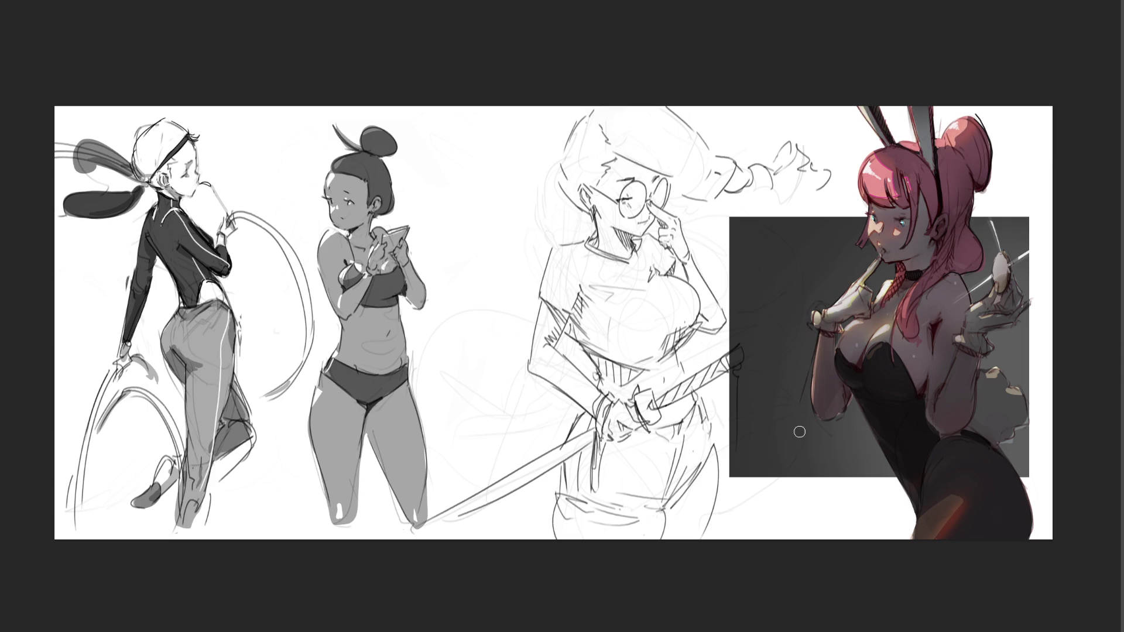
Paint a peach highlight on the hip and repaint the raised arm with the hand higher
{"action": "key", "text": "bracketright"}
{"action": "key", "text": "bracketright"}
{"action": "key", "text": "bracketright"}
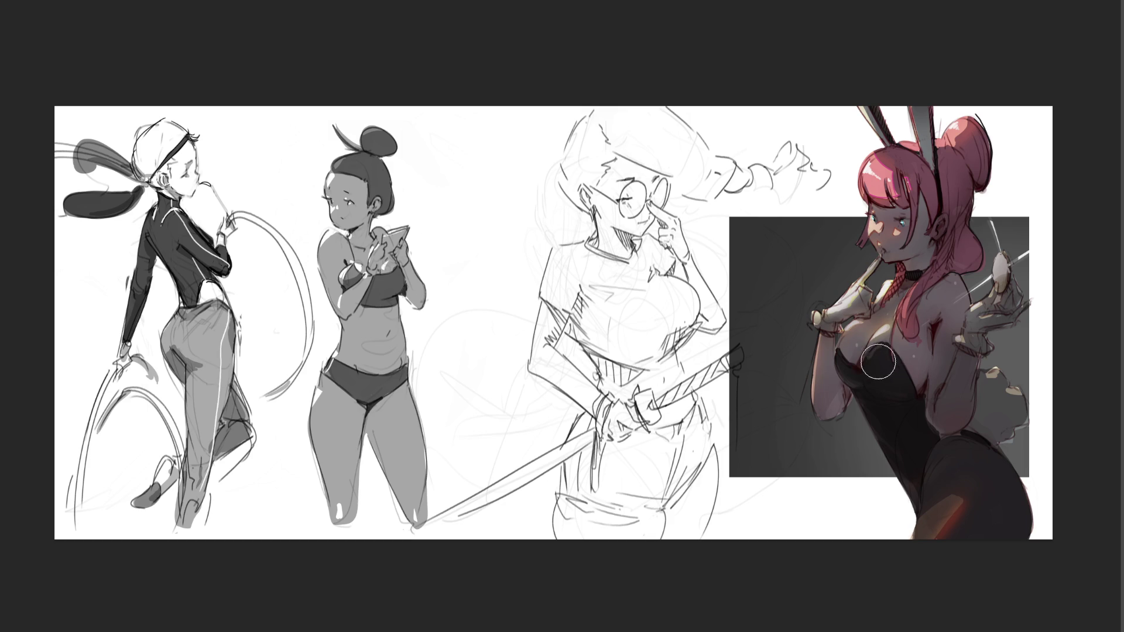
{"action": "key", "text": "bracketright"}
{"action": "key", "text": "bracketright"}
{"action": "key", "text": "bracketright"}
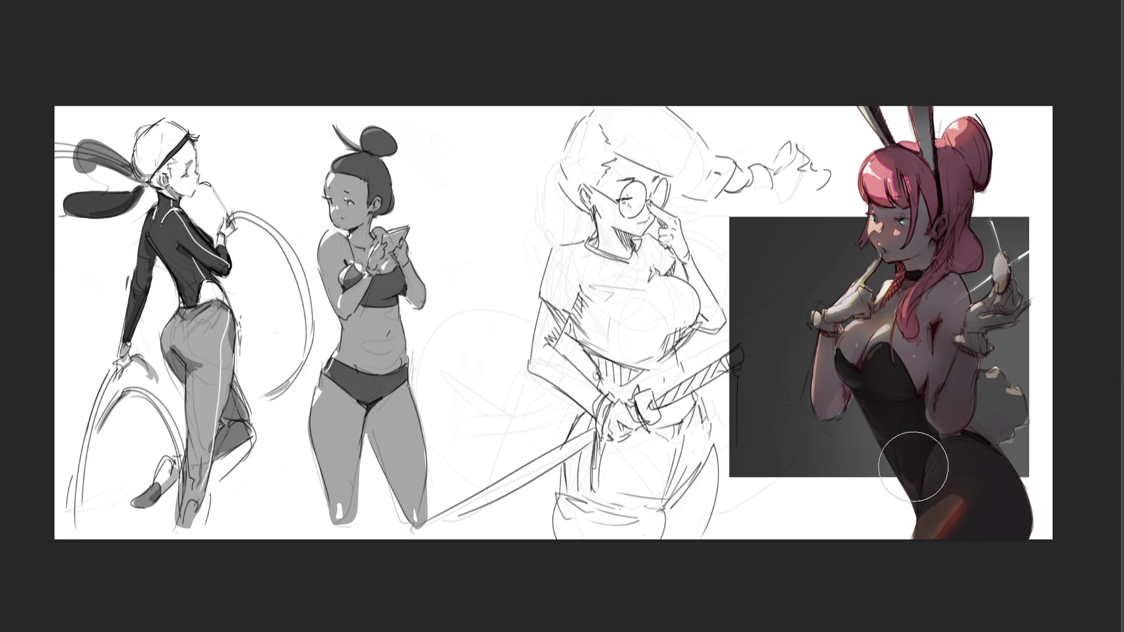
{"action": "left_click_drag", "start_coordinate": [952, 544], "coordinate": [966, 472]}
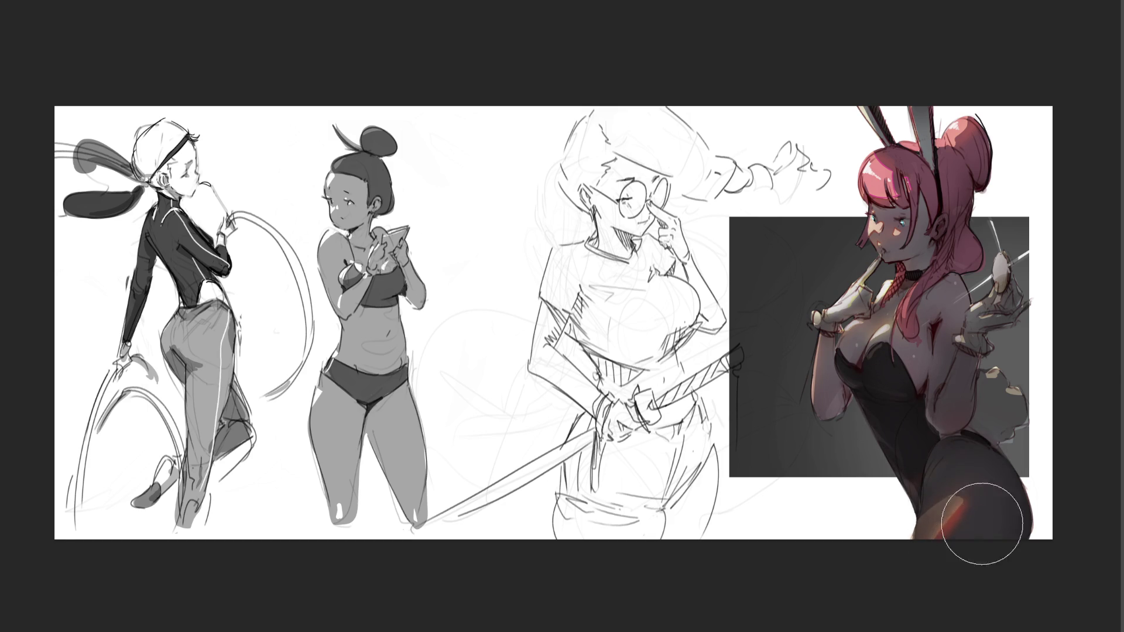
{"action": "left_click_drag", "start_coordinate": [965, 363], "coordinate": [951, 409]}
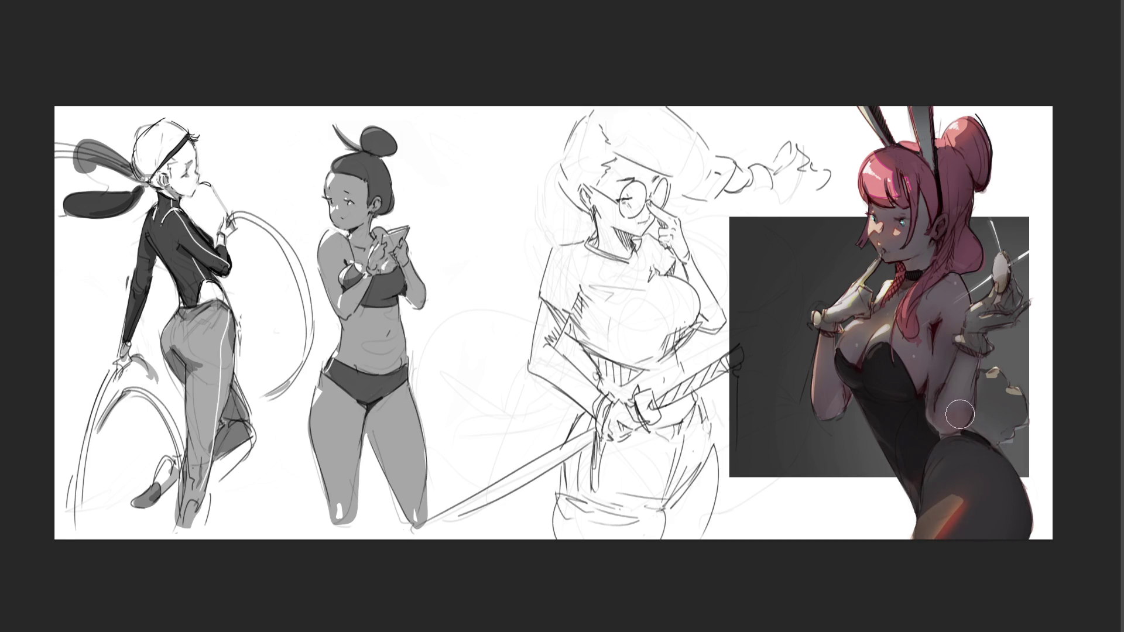
{"action": "key", "text": "bracketleft"}
{"action": "key", "text": "bracketleft"}
{"action": "key", "text": "bracketleft"}
{"action": "key", "text": "bracketright"}
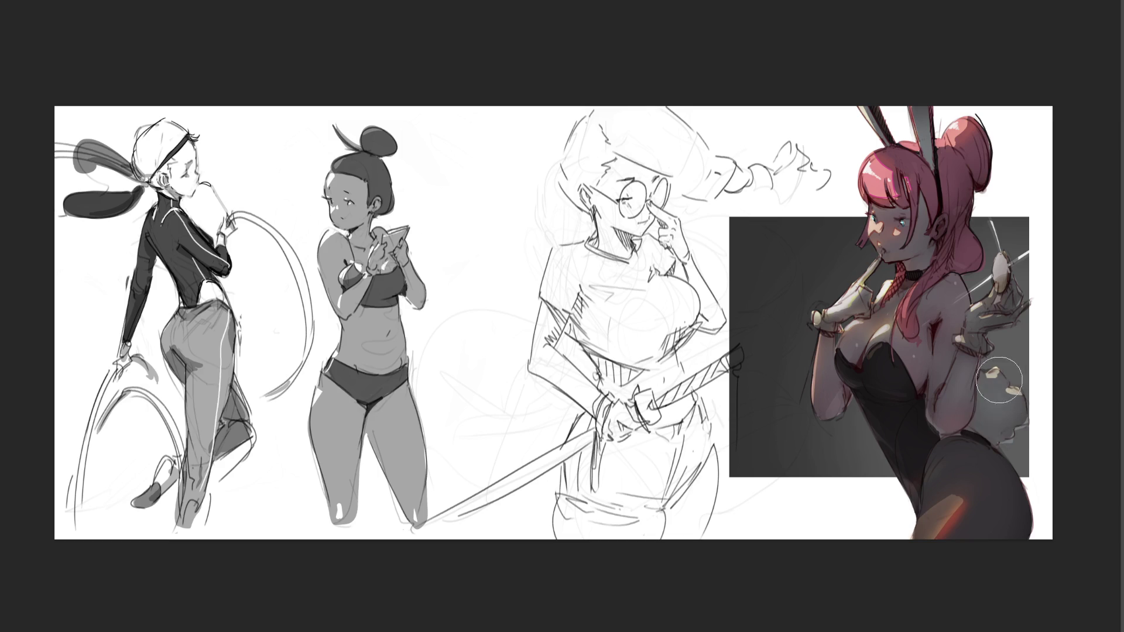
{"action": "key", "text": "bracketleft"}
{"action": "key", "text": "bracketleft"}
{"action": "key", "text": "bracketleft"}
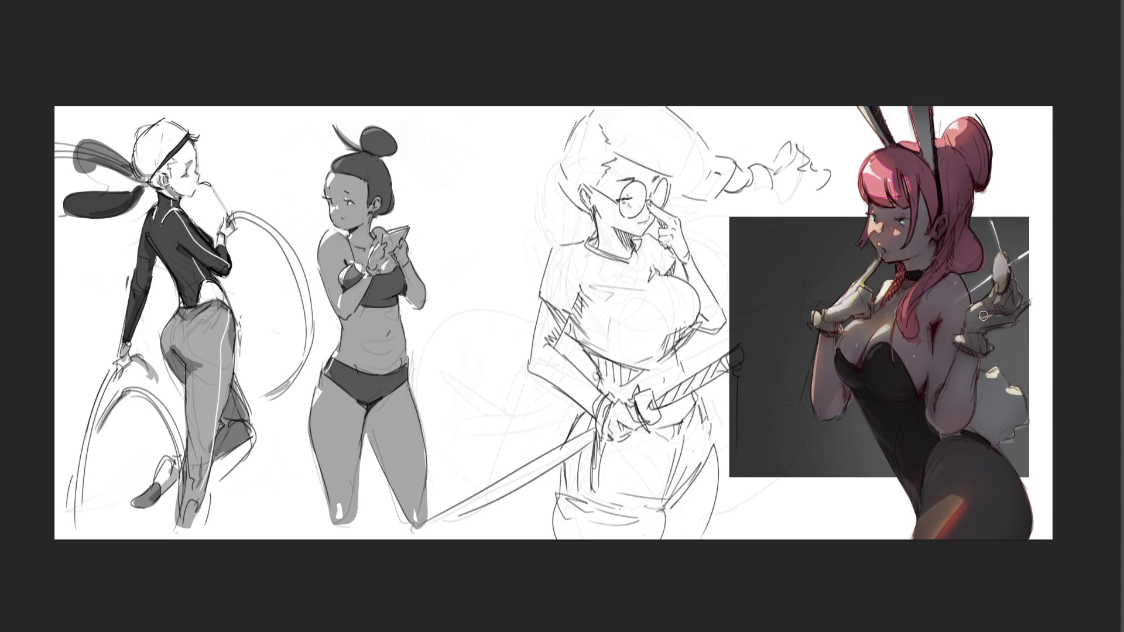
Paint white over the egg in the raised hand and brighten the thigh highlight
{"action": "key", "text": "bracketright"}
{"action": "key", "text": "bracketright"}
{"action": "key", "text": "bracketright"}
{"action": "left_click_drag", "start_coordinate": [998, 275], "coordinate": [998, 246]}
{"action": "key", "text": "bracketleft"}
{"action": "key", "text": "bracketleft"}
{"action": "key", "text": "bracketleft"}
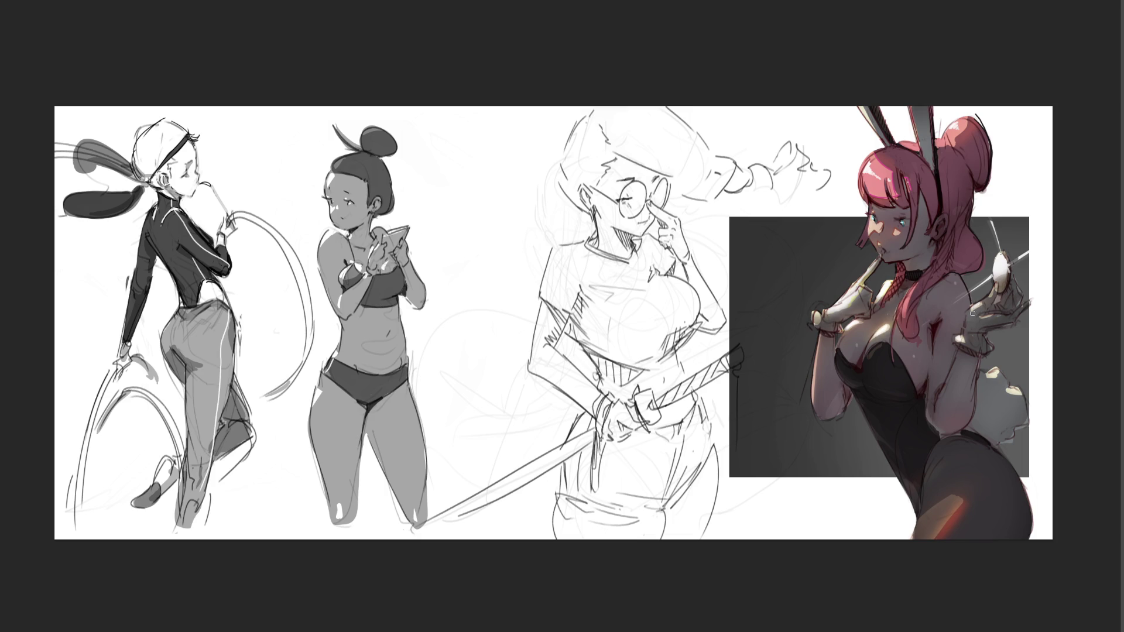
{"action": "left_click_drag", "start_coordinate": [948, 503], "coordinate": [920, 534]}
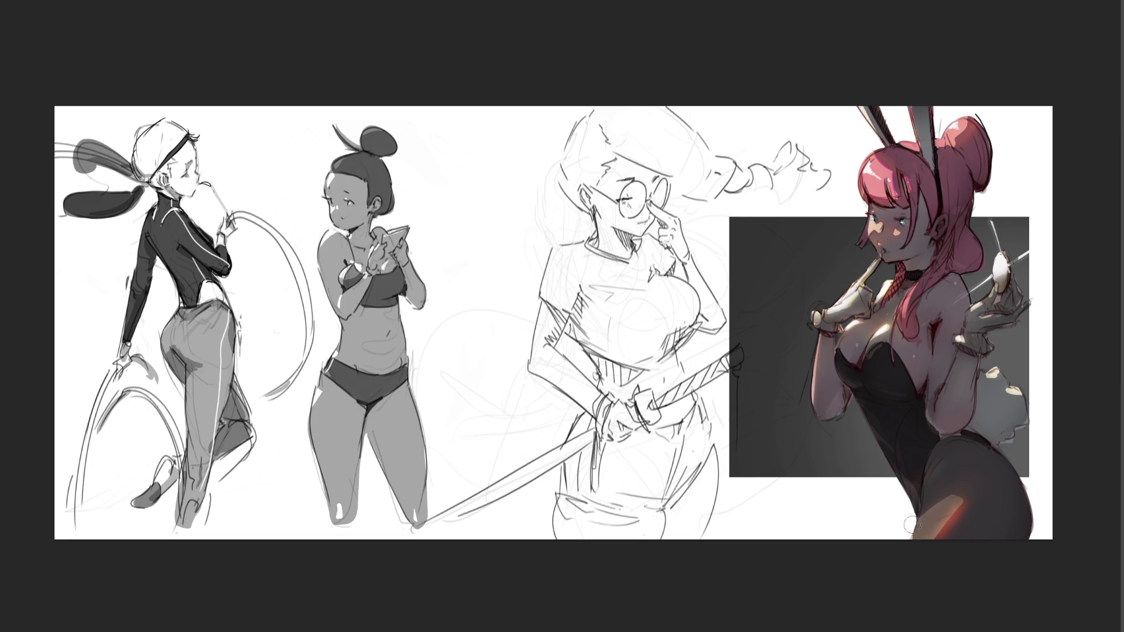
{"action": "key", "text": "bracketright"}
{"action": "key", "text": "bracketright"}
{"action": "key", "text": "bracketright"}
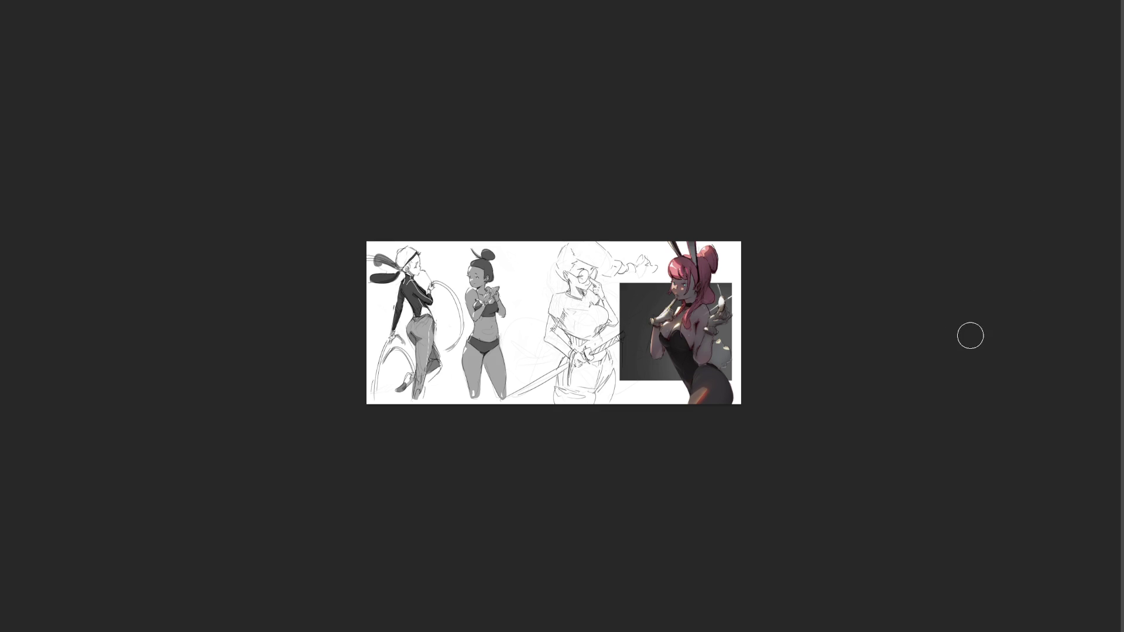
{"action": "left_click_drag", "start_coordinate": [723, 351], "coordinate": [691, 316]}
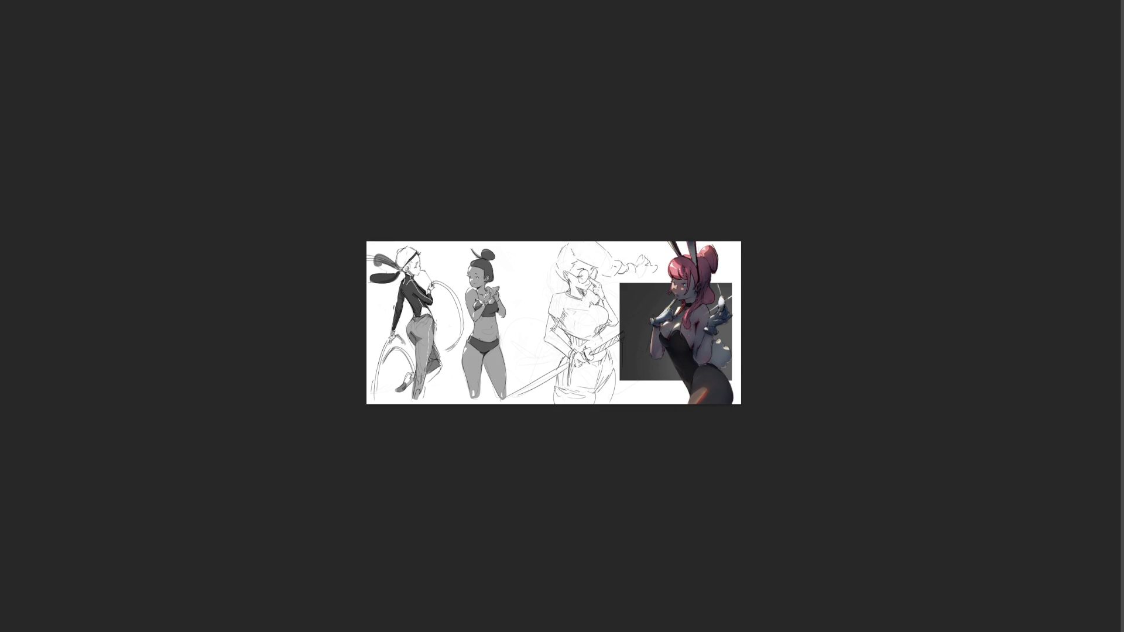
{"action": "key", "text": "ctrl+z"}
{"action": "key", "text": "ctrl+z"}
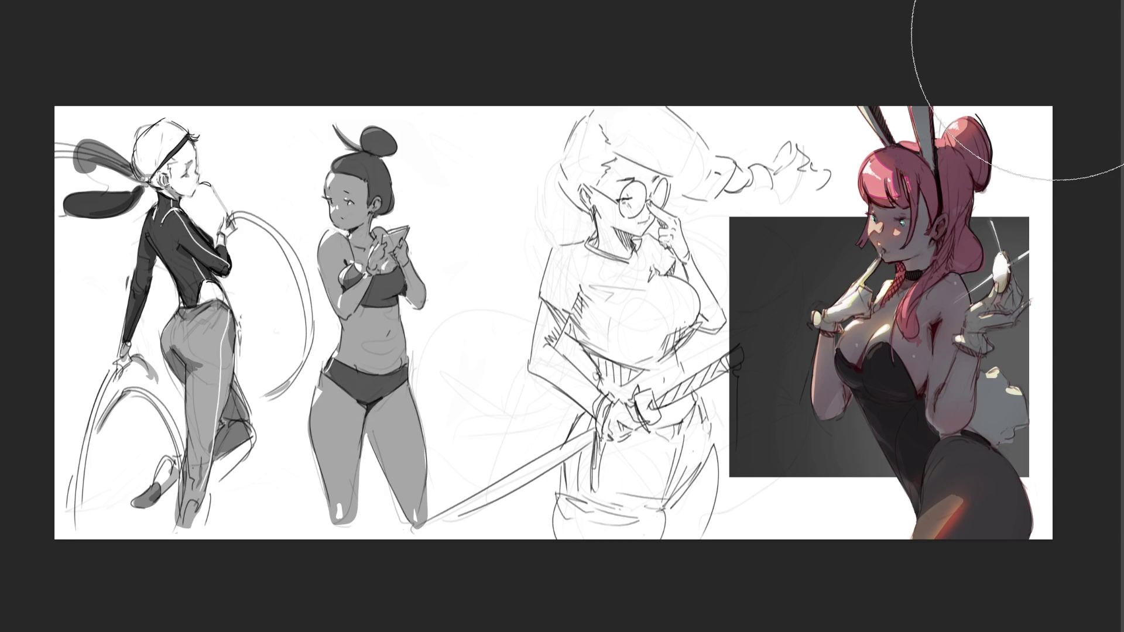
Reduce the brush size for close-up detail work on the bunny girl
{"action": "key", "text": "bracketleft"}
{"action": "key", "text": "bracketleft"}
{"action": "key", "text": "bracketleft"}
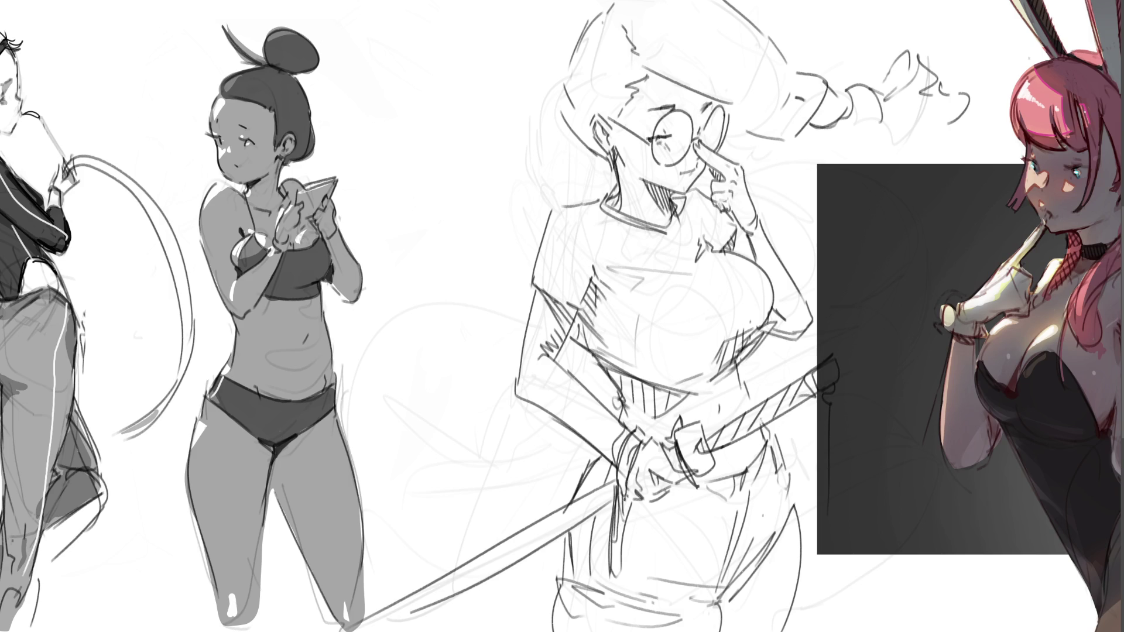
Outline the fingertip's left edge and the top of the chest in red, discarding two hair-outline attempts
{"action": "left_click_drag", "start_coordinate": [1026, 70], "coordinate": [1010, 133]}
{"action": "key", "text": "ctrl+z"}
{"action": "left_click_drag", "start_coordinate": [1027, 68], "coordinate": [1013, 88]}
{"action": "key", "text": "ctrl+z"}
{"action": "key", "text": "ctrl+z"}
{"action": "key", "text": "ctrl+z"}
{"action": "mouse_move", "coordinate": [954, 308]}
{"action": "left_mouse_down"}
{"action": "mouse_move", "coordinate": [944, 303]}
{"action": "mouse_move", "coordinate": [940, 326]}
{"action": "left_mouse_up"}
{"action": "left_click_drag", "start_coordinate": [1037, 334], "coordinate": [1052, 325]}
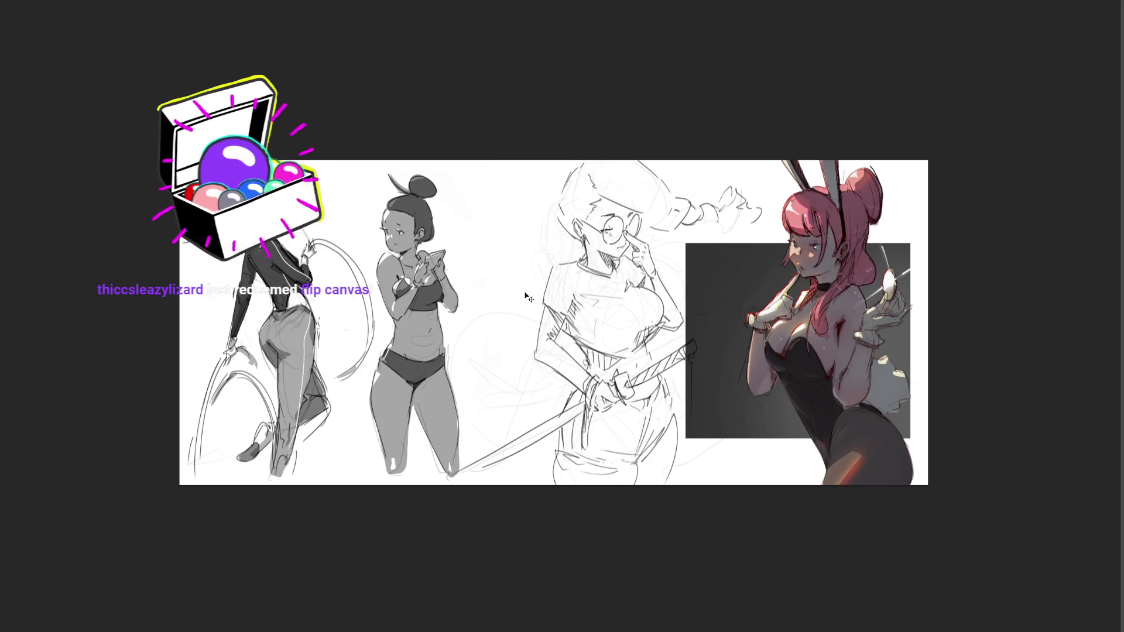
Mirror the canvas horizontally with the M shortcut, moving the bunny girl to the left side
{"action": "key", "text": "m"}
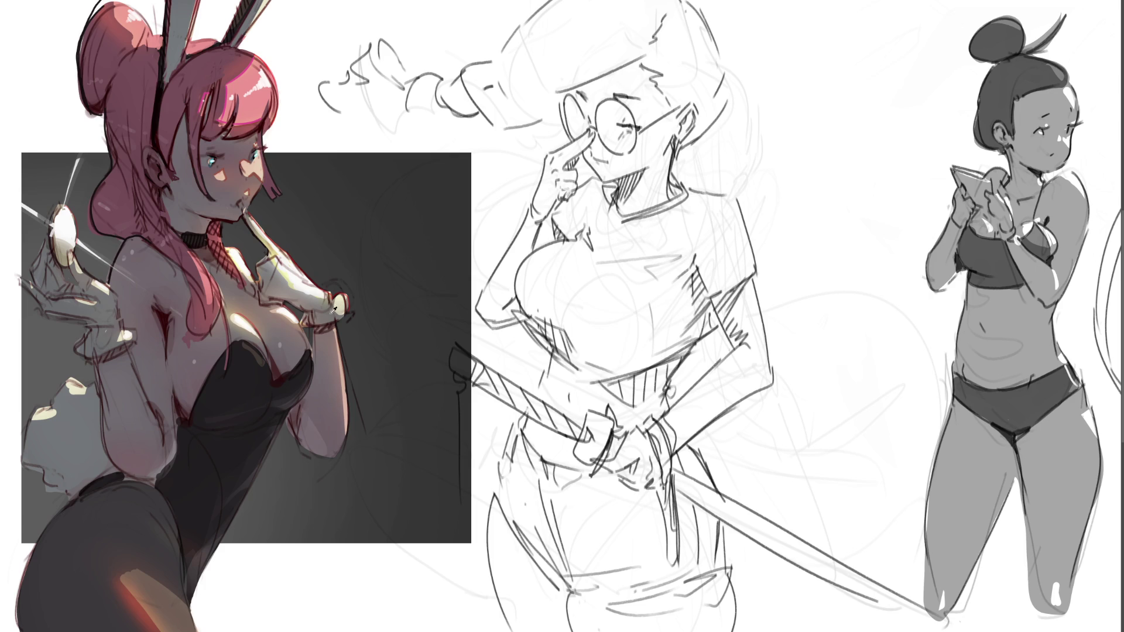
{"action": "left_click_drag", "start_coordinate": [341, 314], "coordinate": [349, 316]}
{"action": "left_click_drag", "start_coordinate": [349, 440], "coordinate": [364, 425]}
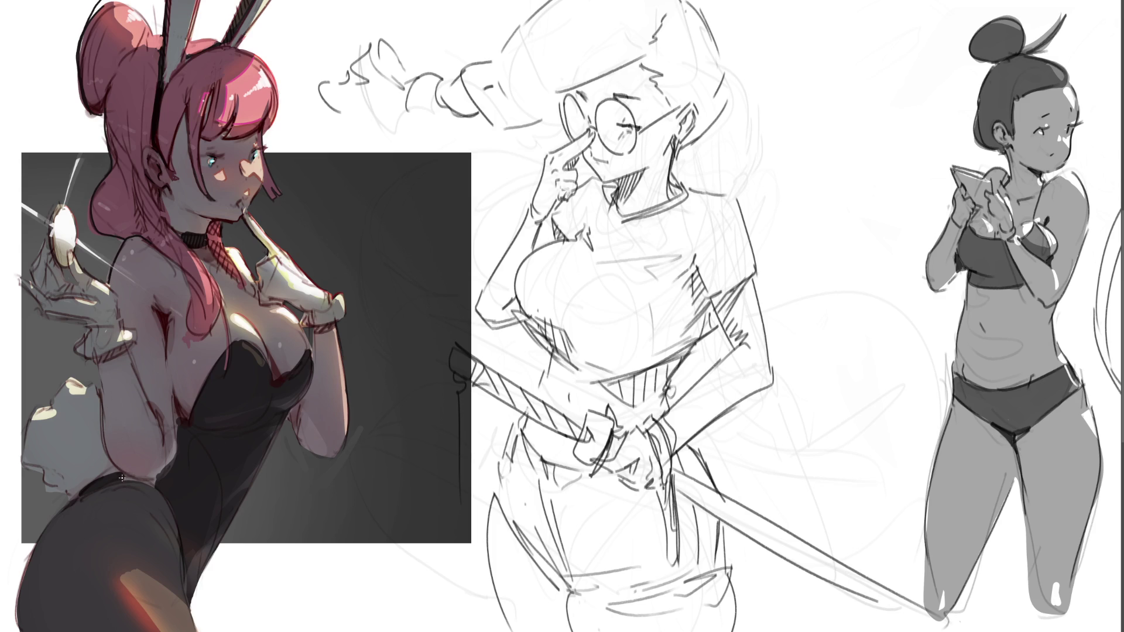
{"action": "mouse_move", "coordinate": [130, 477]}
{"action": "left_mouse_down"}
{"action": "mouse_move", "coordinate": [120, 478]}
{"action": "mouse_move", "coordinate": [163, 476]}
{"action": "mouse_move", "coordinate": [151, 483]}
{"action": "left_mouse_up"}
{"action": "left_click_drag", "start_coordinate": [175, 409], "coordinate": [178, 432]}
{"action": "left_click", "coordinate": [221, 140]}
{"action": "left_click", "coordinate": [213, 162]}
{"action": "mouse_move", "coordinate": [261, 136]}
{"action": "left_mouse_down"}
{"action": "mouse_move", "coordinate": [255, 159]}
{"action": "mouse_move", "coordinate": [217, 146]}
{"action": "mouse_move", "coordinate": [210, 165]}
{"action": "left_mouse_up"}
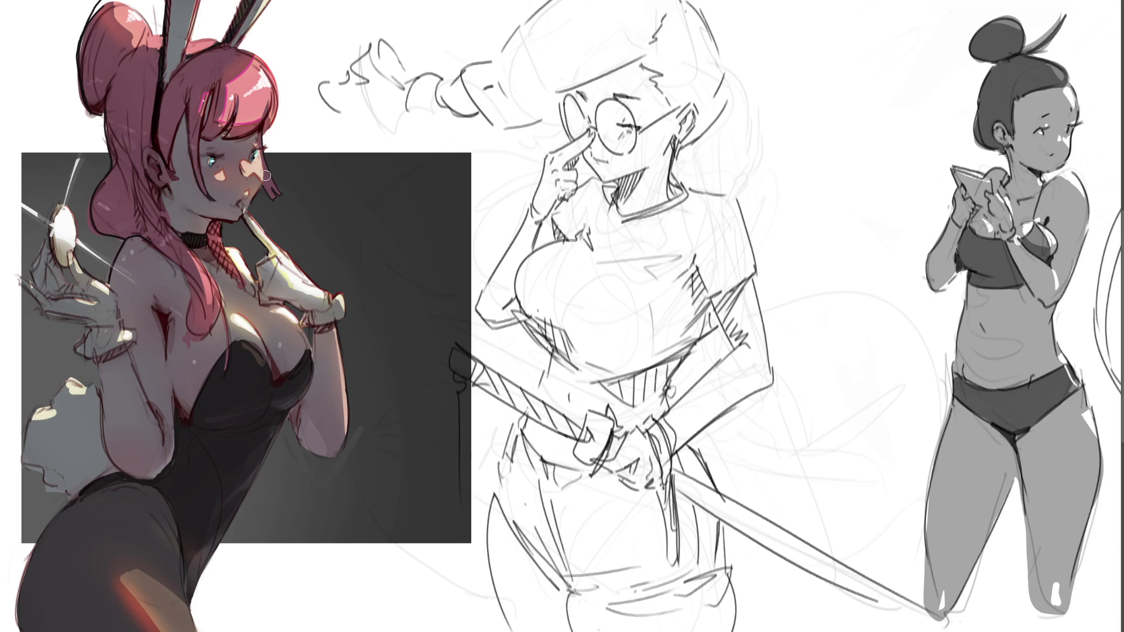